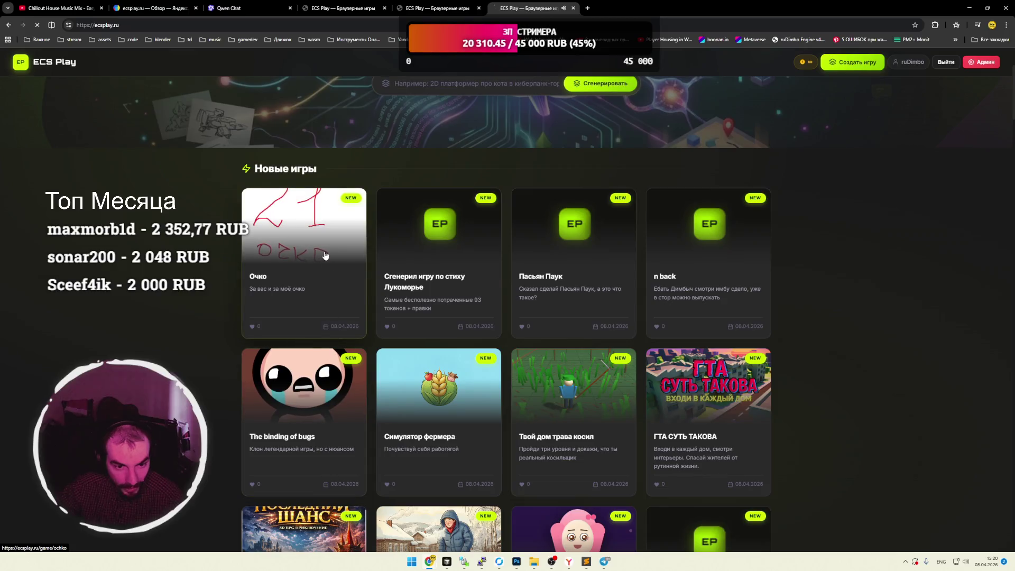
# Like the Очко game, then return to the ECS Play home page via the logo.
pyautogui.click(429, 440)
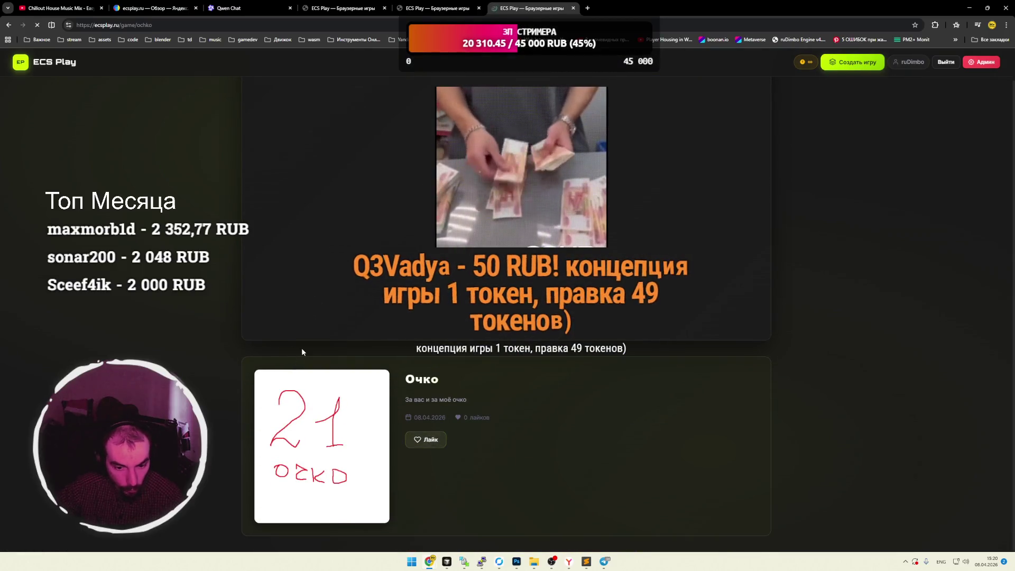
pyautogui.click(48, 62)
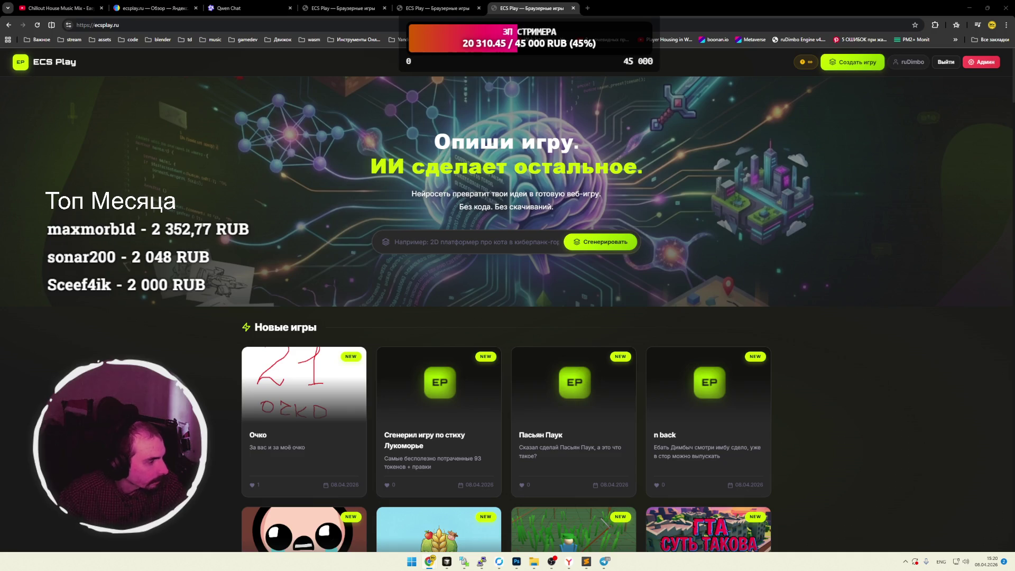
# Switch to the Лабиринт 3D tab, close the duplicate, and start a Maze Runner run.
pyautogui.hotkey('alt', 'Tab')
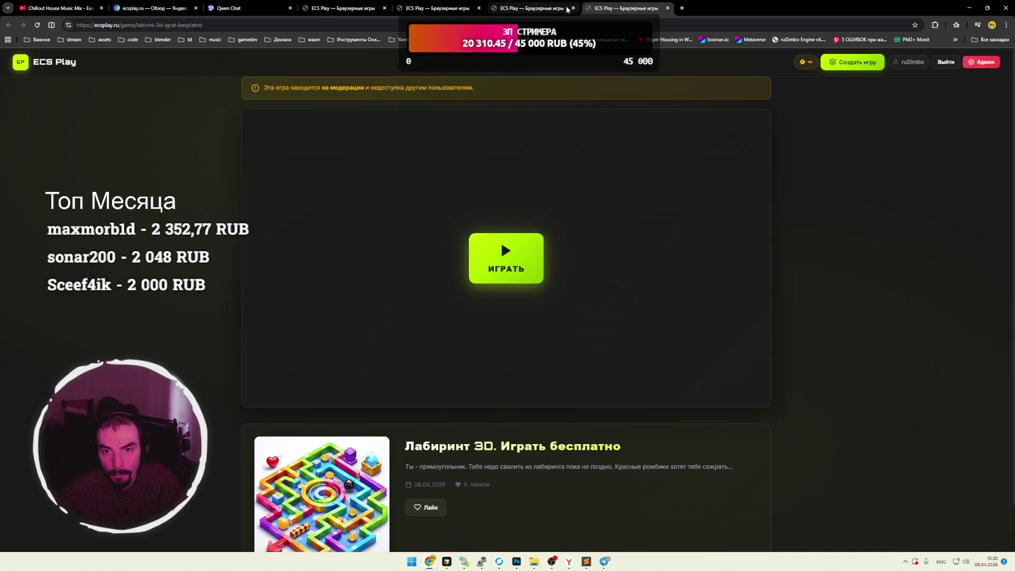
pyautogui.click(483, 8)
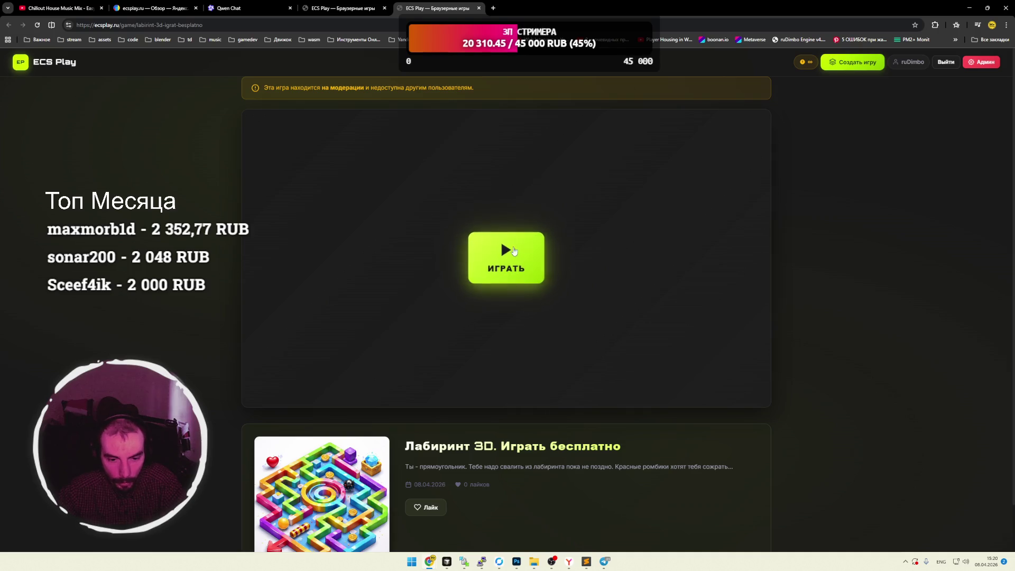
pyautogui.click(517, 253)
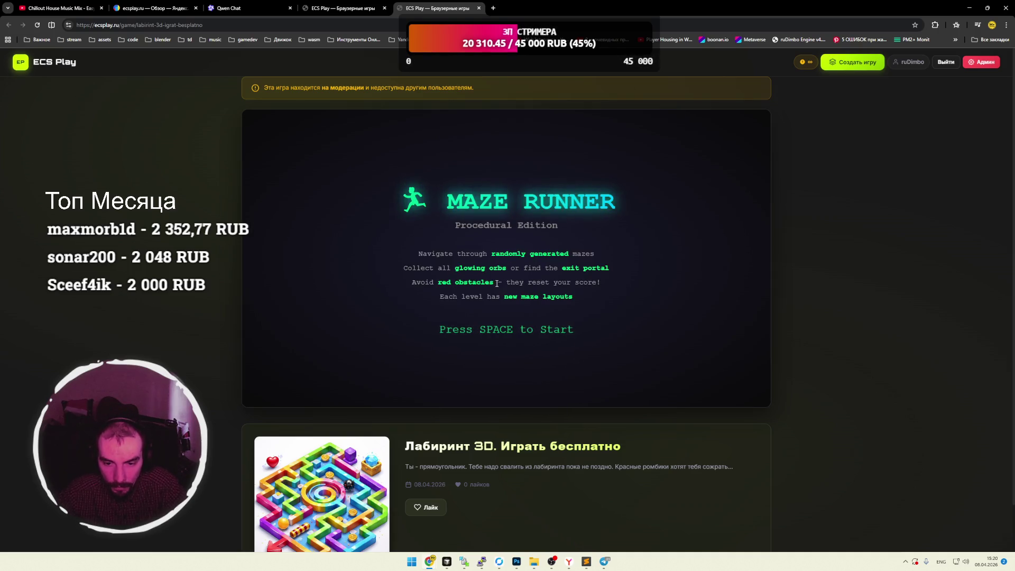
pyautogui.press('space')
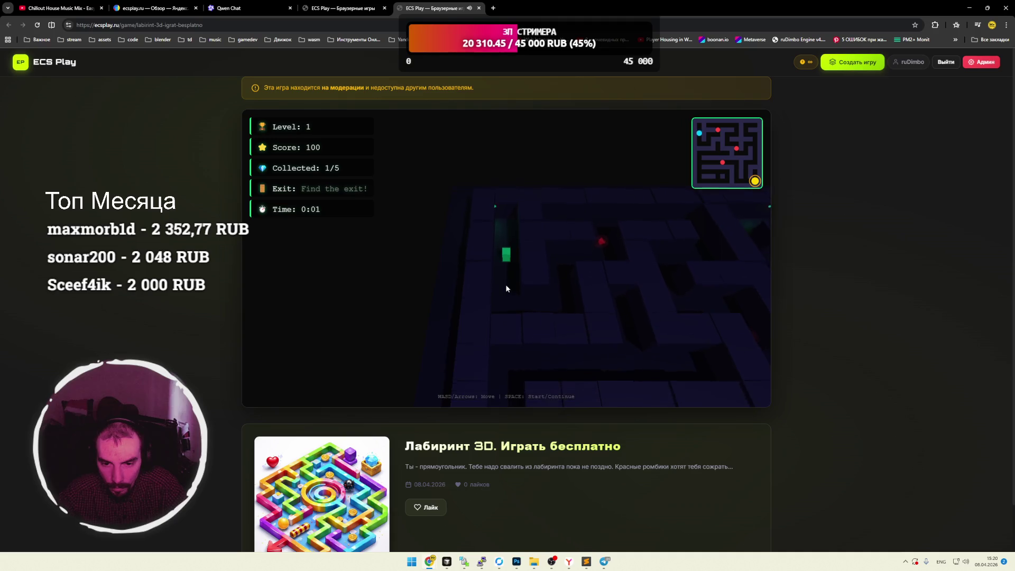
pyautogui.press('Right')
pyautogui.press('Up')
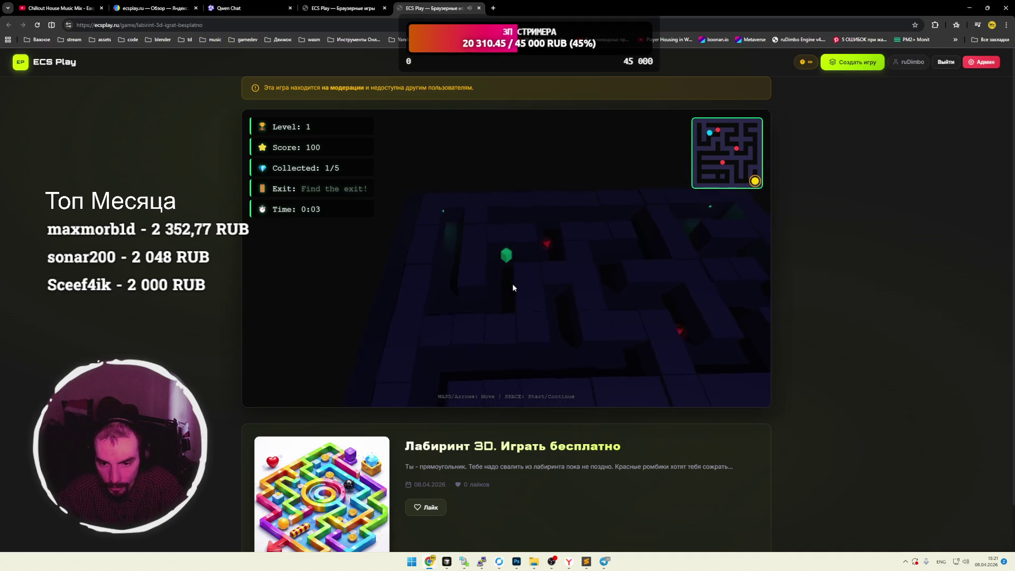
# Restart the maze after the game over and steer the player right and down.
pyautogui.press('space')
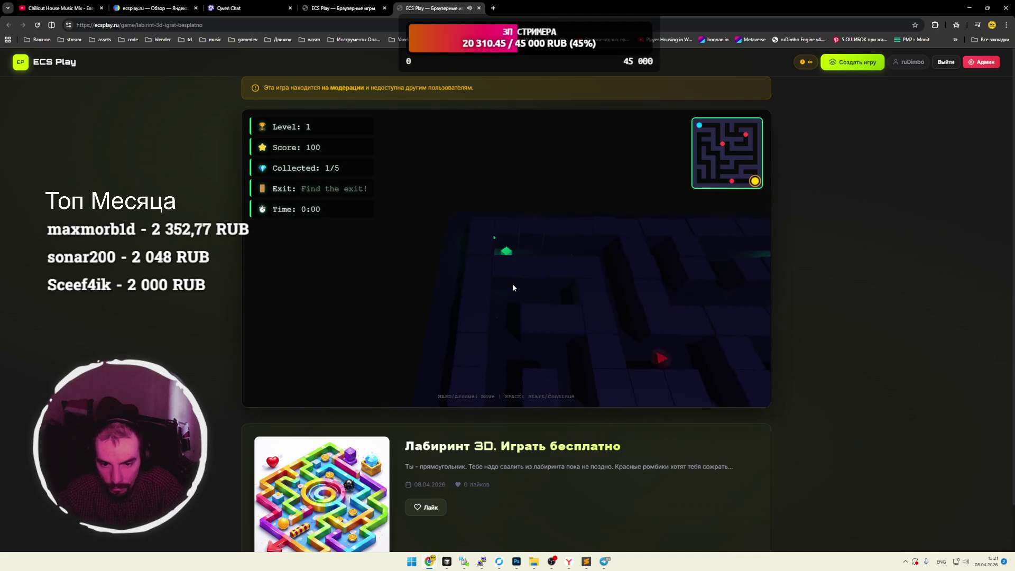
pyautogui.press('Right')
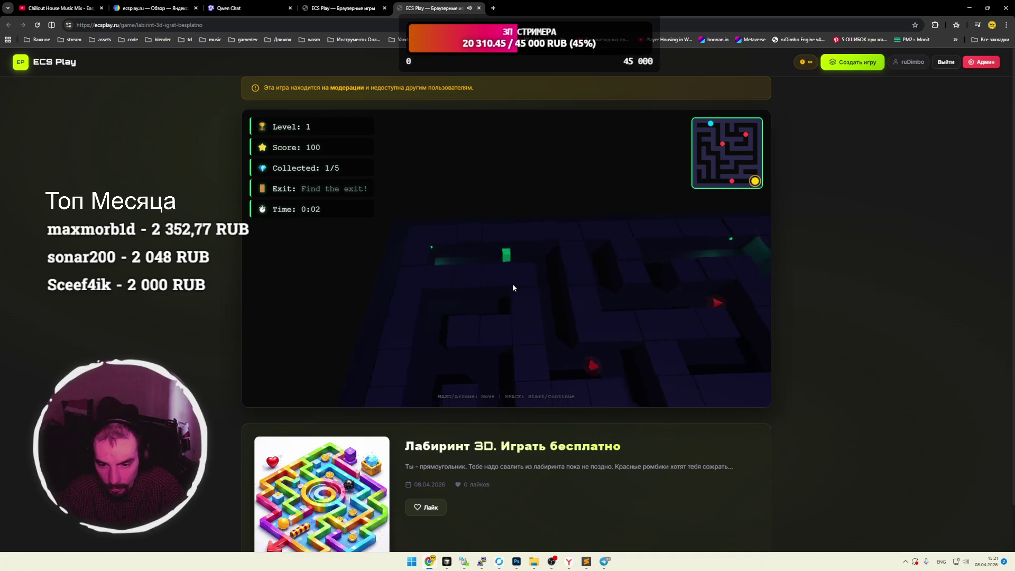
pyautogui.press('Right')
pyautogui.press('Down')
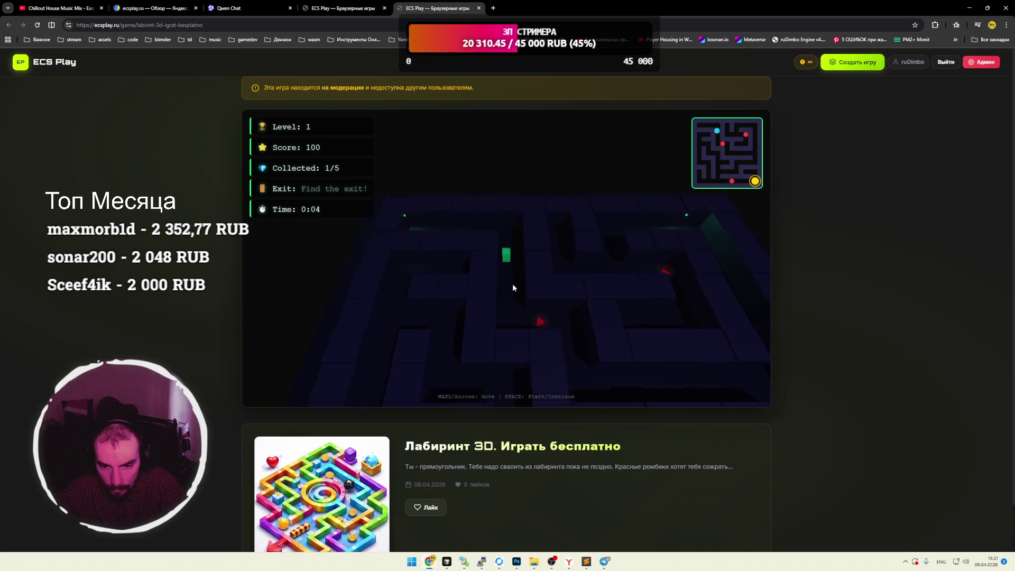
pyautogui.press('Down')
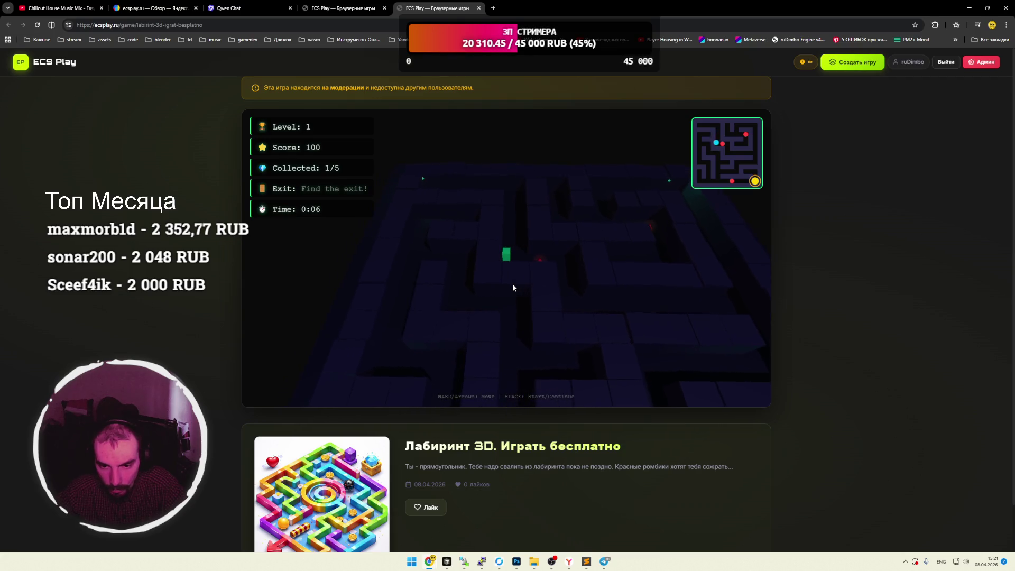
# Steer left, down and up through the maze, then reload the game to its title screen.
pyautogui.hotkey('alt', 'shift')
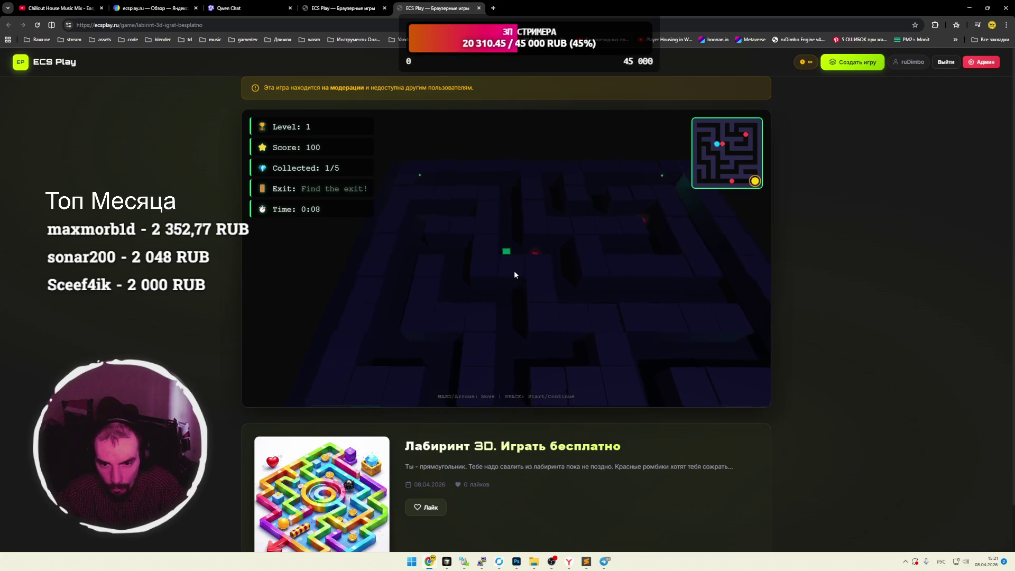
pyautogui.press('Left')
pyautogui.hotkey('alt', 'shift')
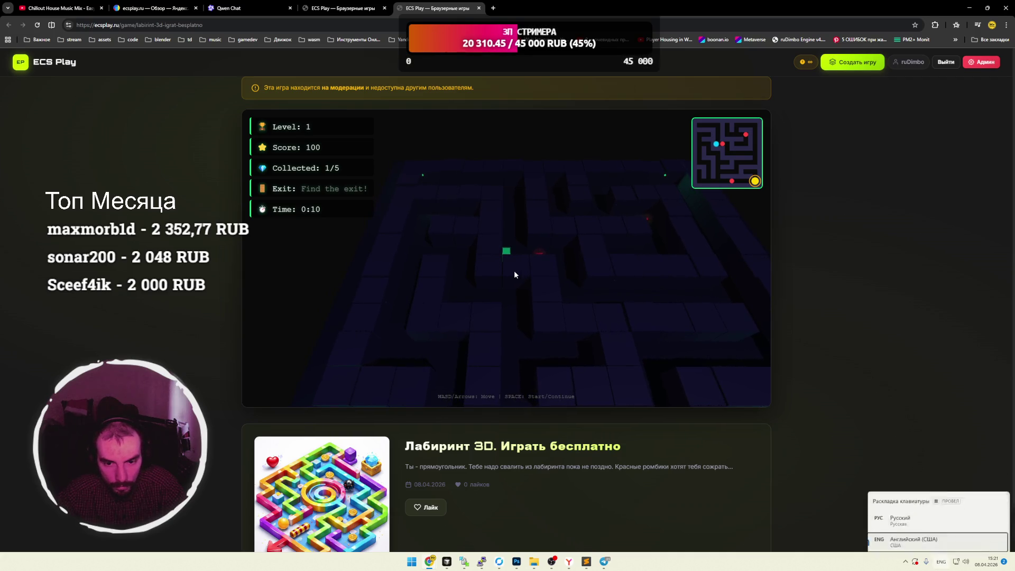
pyautogui.press('Down')
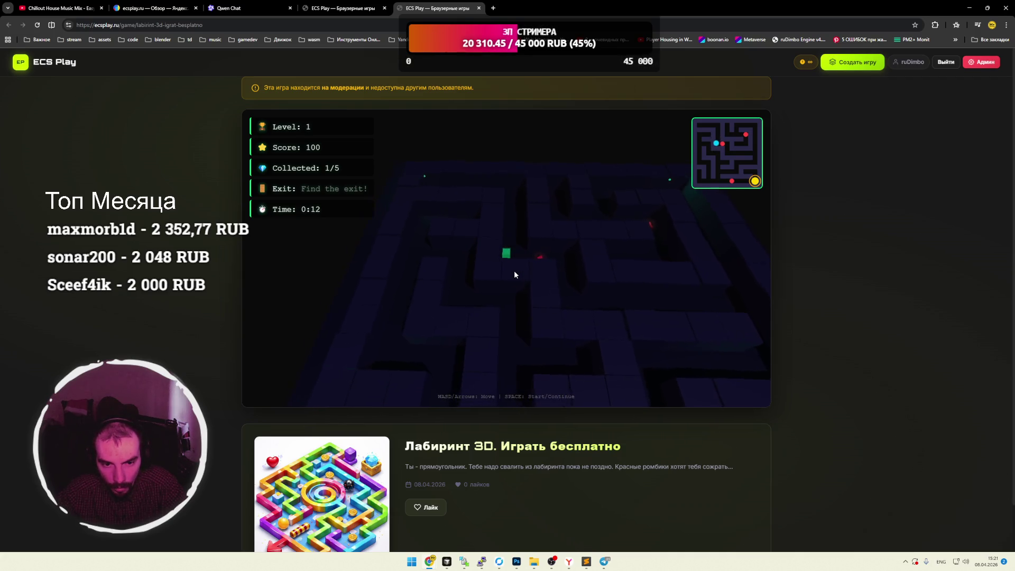
pyautogui.press('Up')
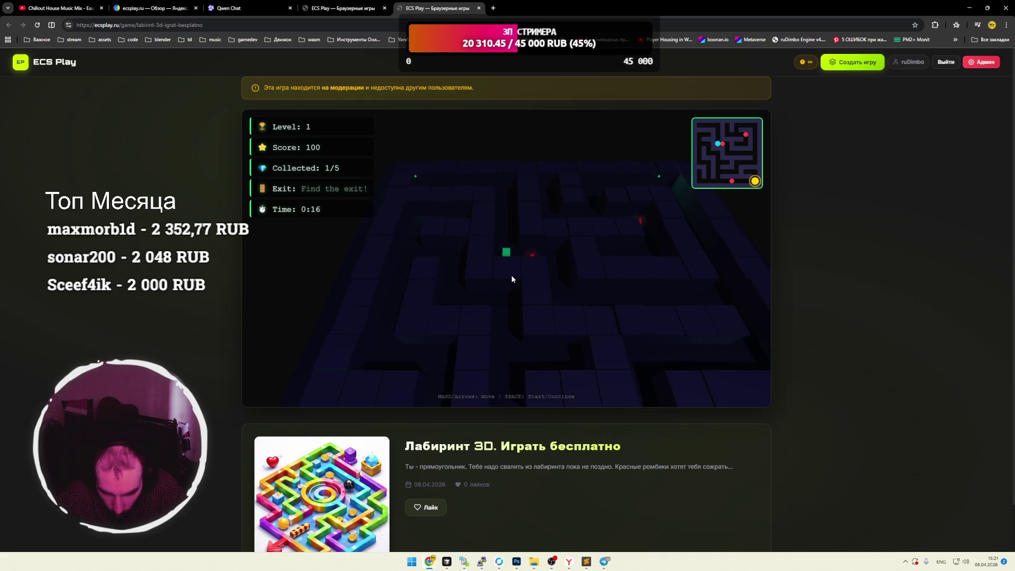
pyautogui.press('Up')
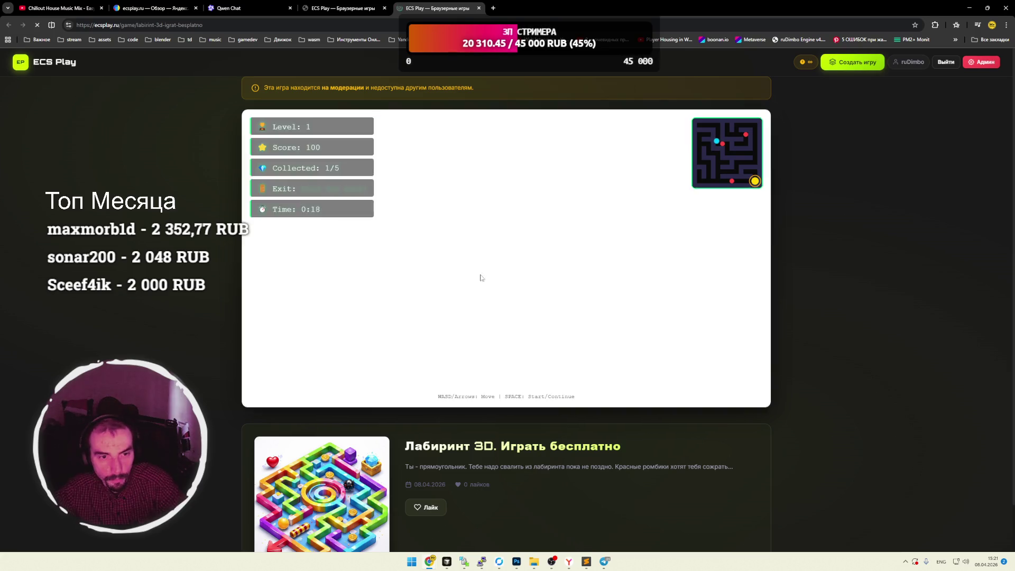
pyautogui.click(501, 240)
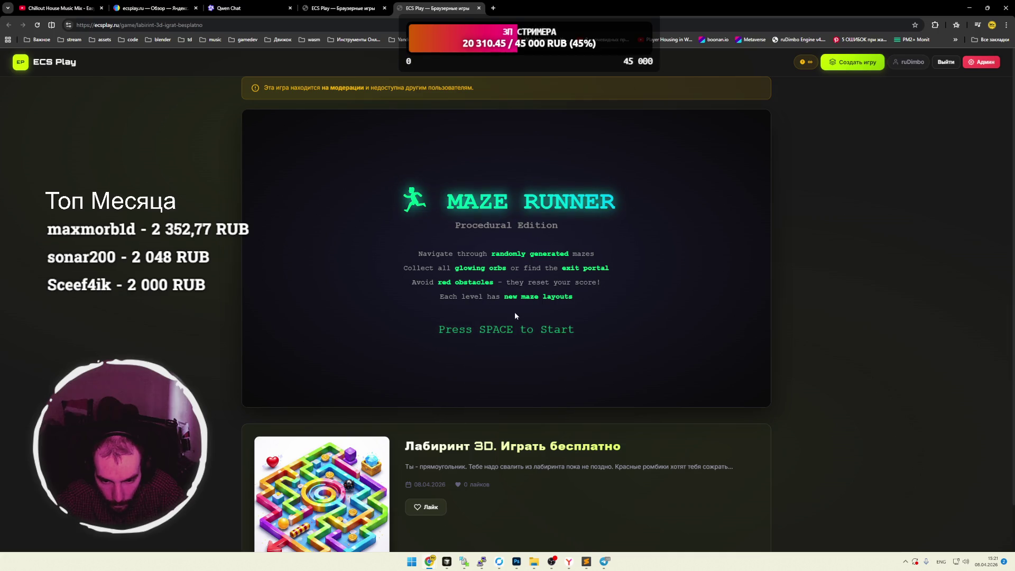
# Start a new maze run and steer the player down, right and left with WASD.
pyautogui.press('space')
pyautogui.press('s')
pyautogui.press('d')
pyautogui.press('s')
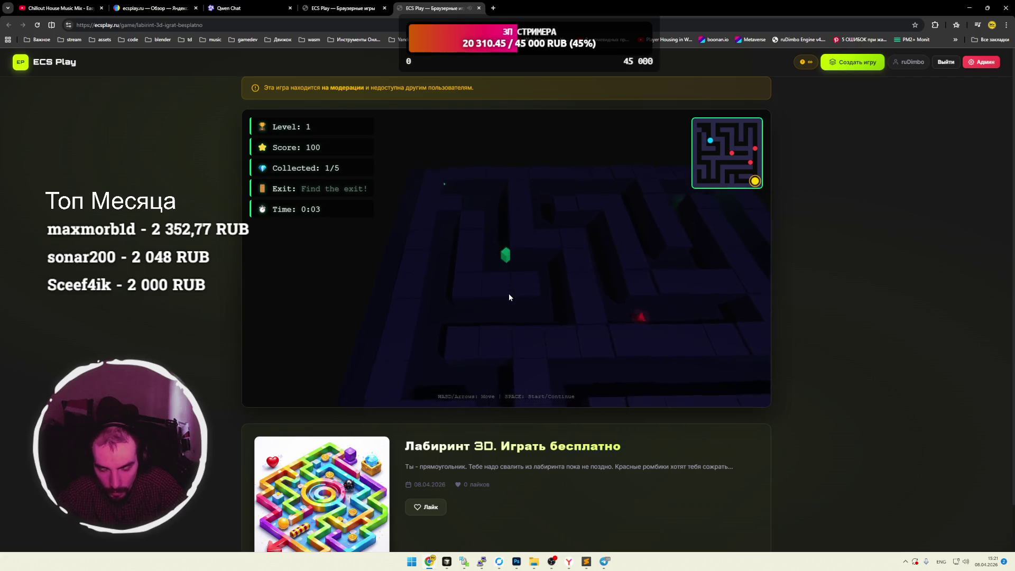
pyautogui.press('d')
pyautogui.press('a')
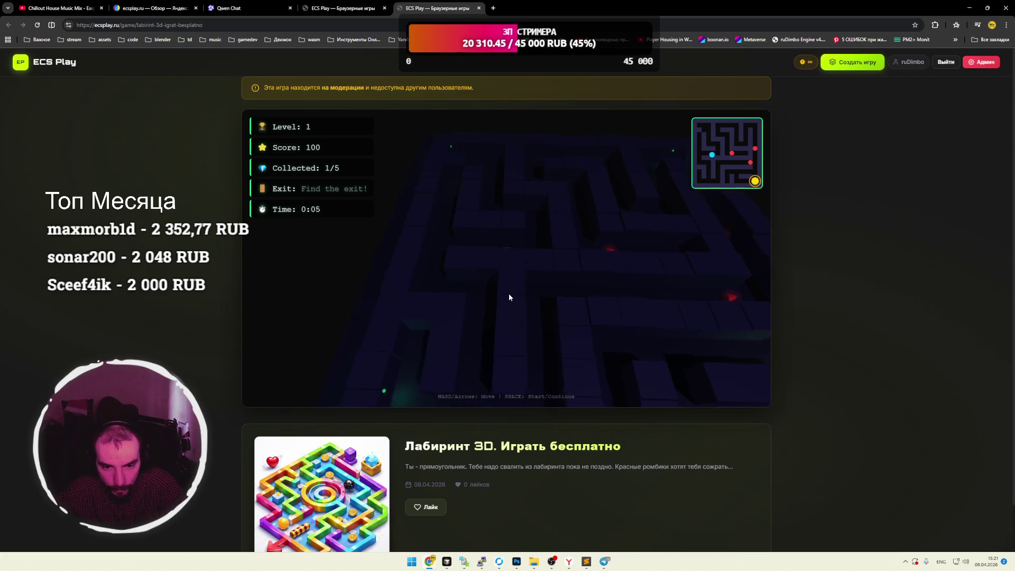
pyautogui.press('s')
pyautogui.press('s')
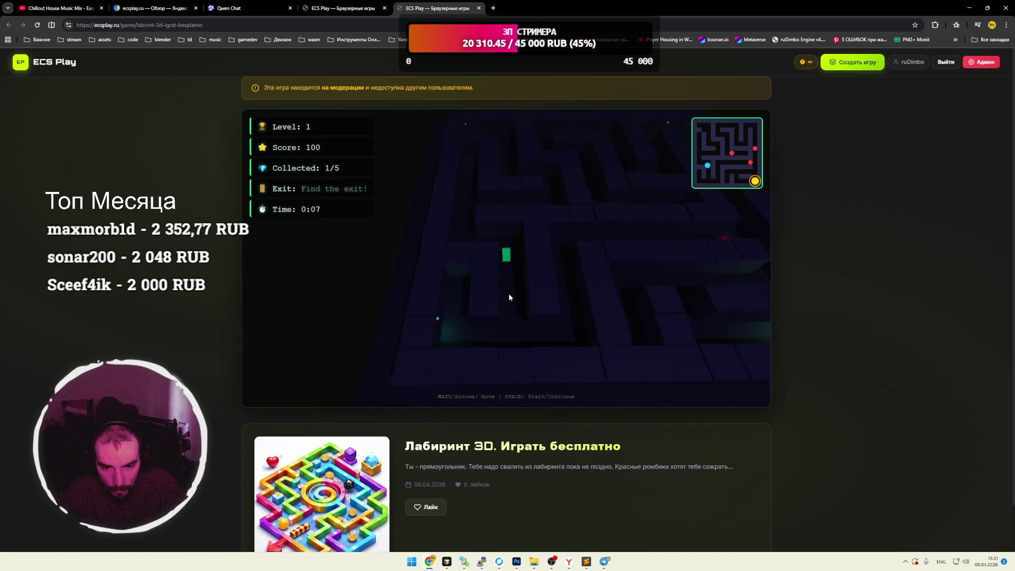
# Steer right, up and left toward the exit, then resume the YouTube music video.
pyautogui.press('d')
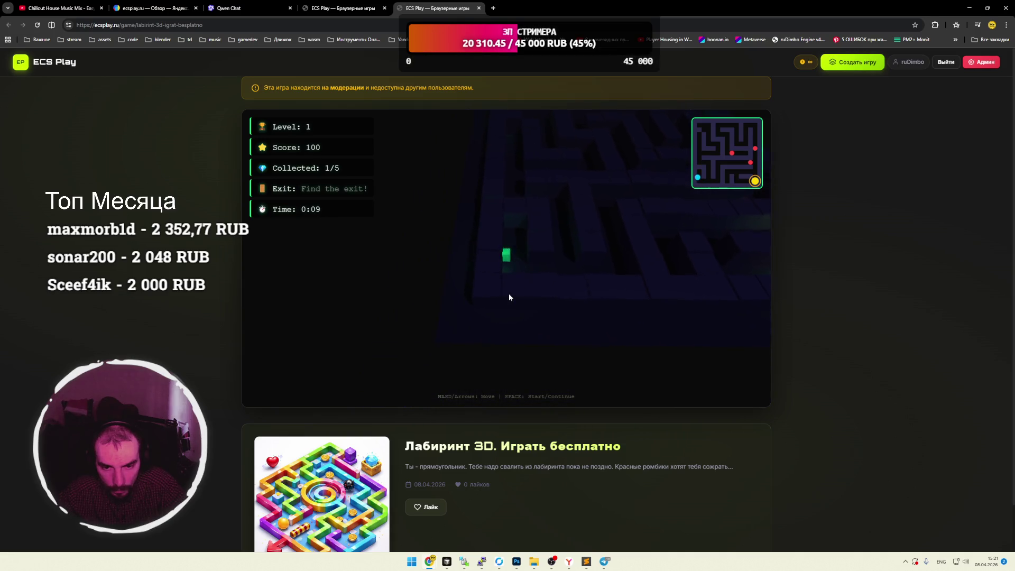
pyautogui.press('w')
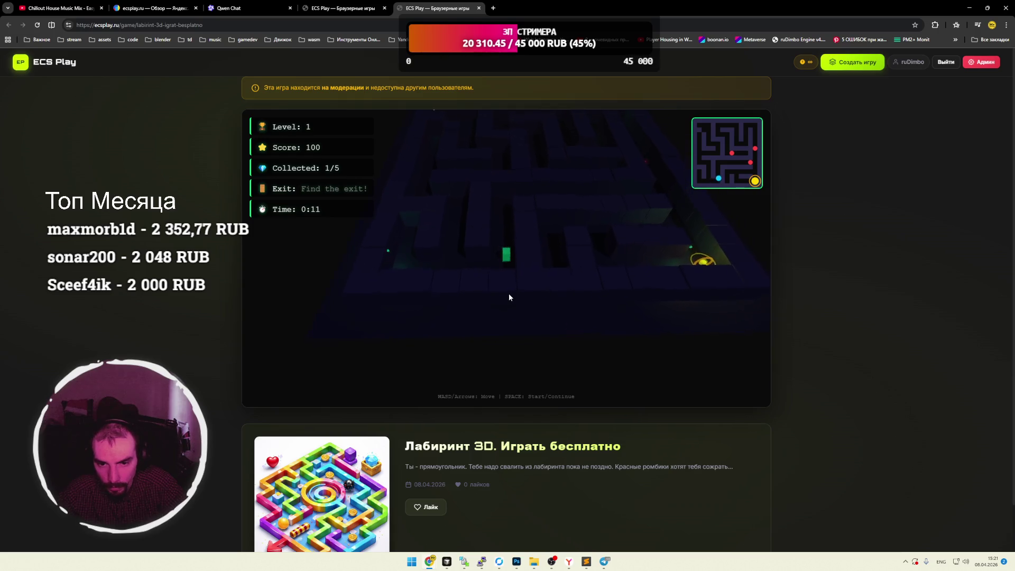
pyautogui.press('d')
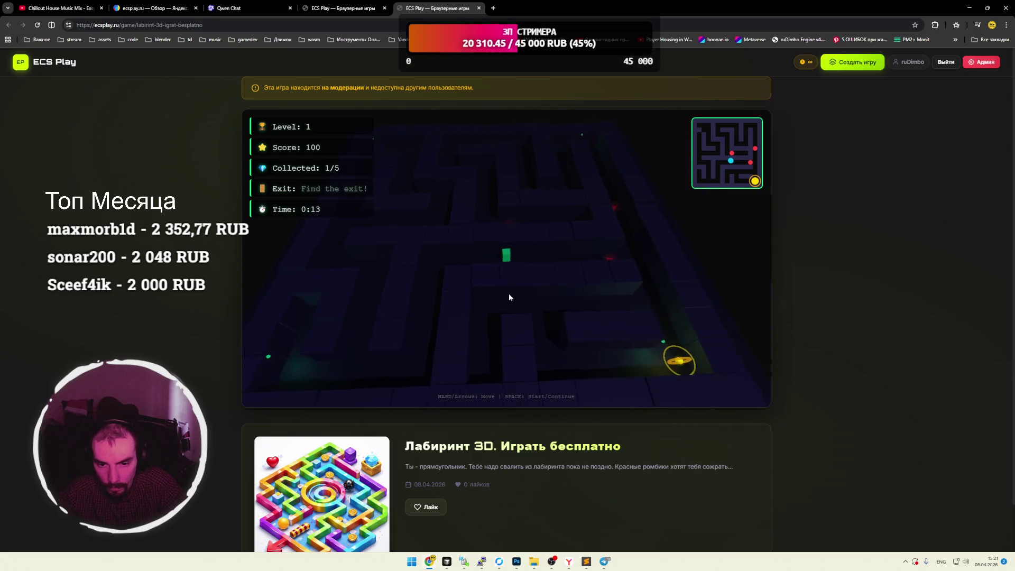
pyautogui.press('a')
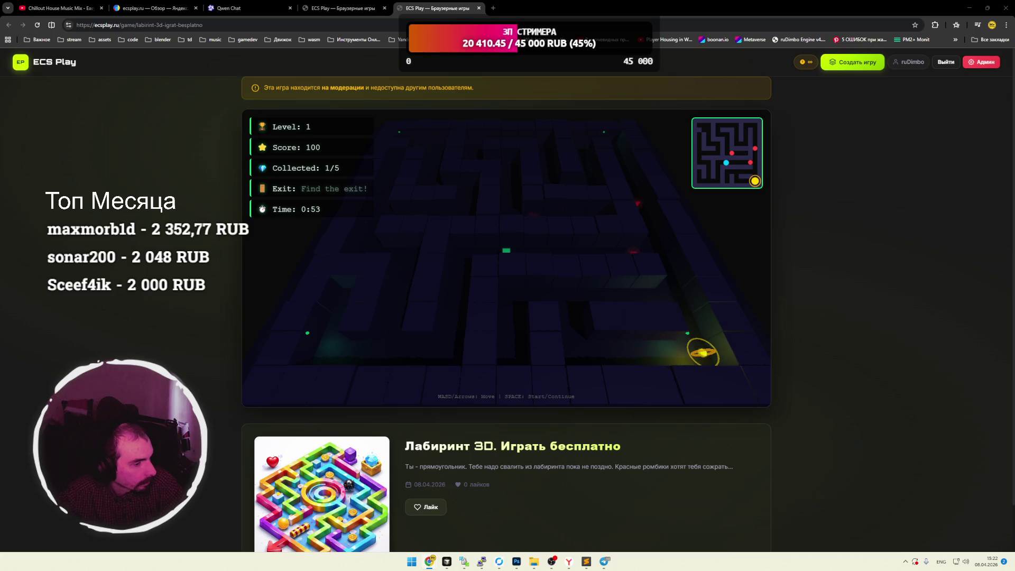
pyautogui.click(59, 8)
pyautogui.click(185, 213)
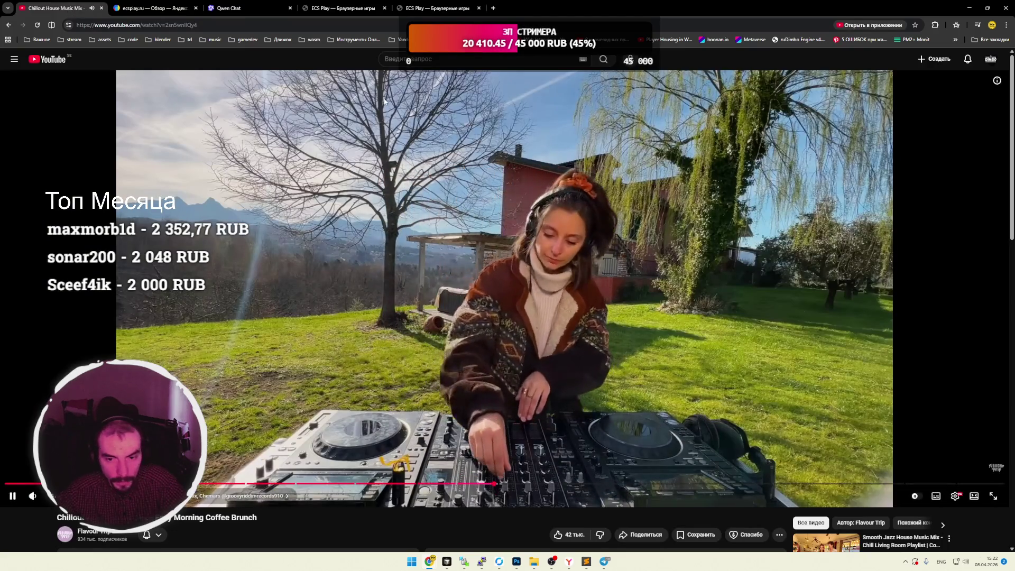
# Return to the ECS Play maze tab, still at score 100 with 1/5 collected.
pyautogui.click(438, 8)
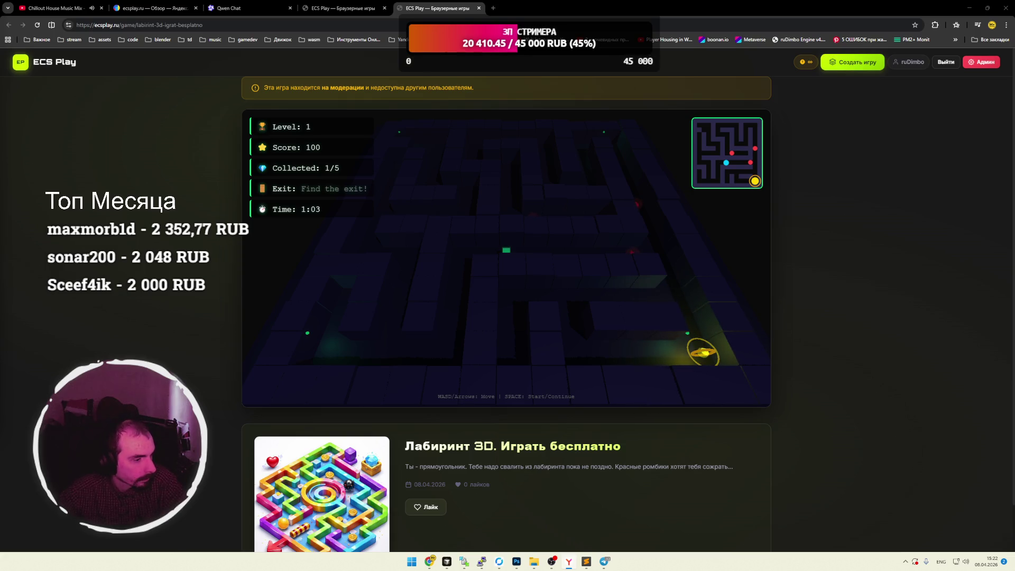
# Steer right and down into the exit portal to finish the first level.
pyautogui.hotkey('alt', 'Tab')
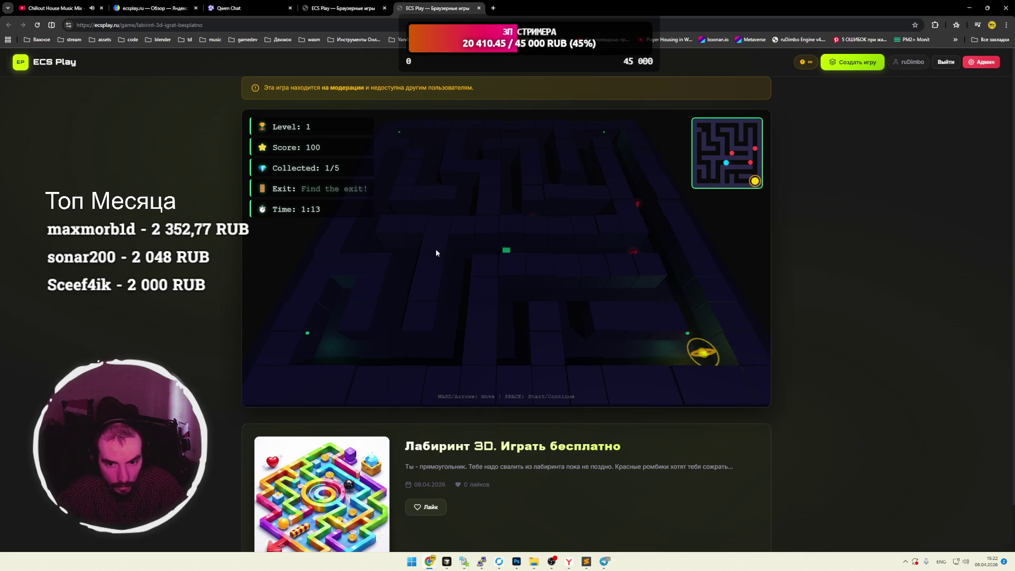
pyautogui.press('d')
pyautogui.press('d')
pyautogui.press('s')
pyautogui.press('s')
pyautogui.press('space')
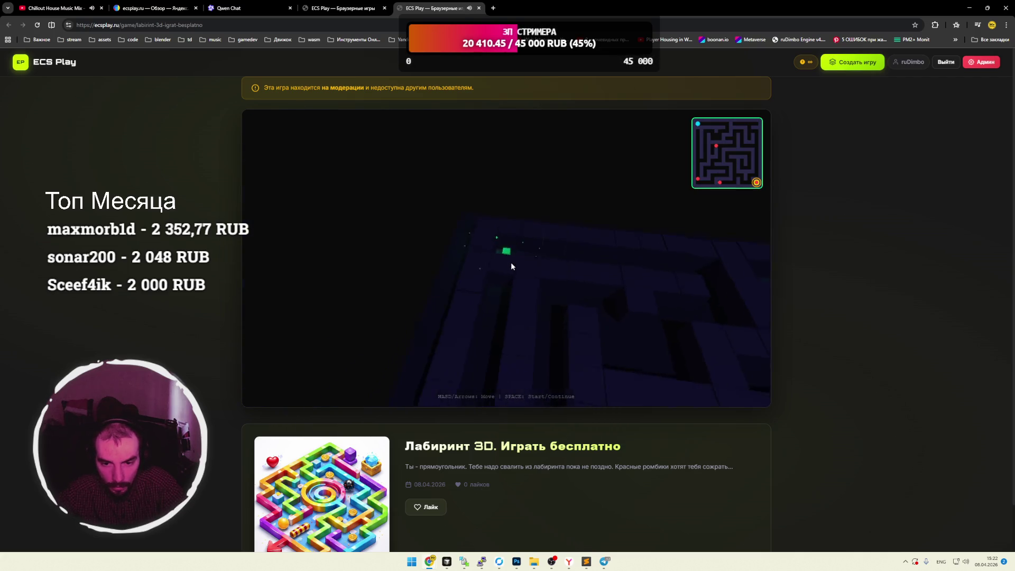
# Move right along the new level's top corridor, then bring the Пердун game tab in.
pyautogui.press('d')
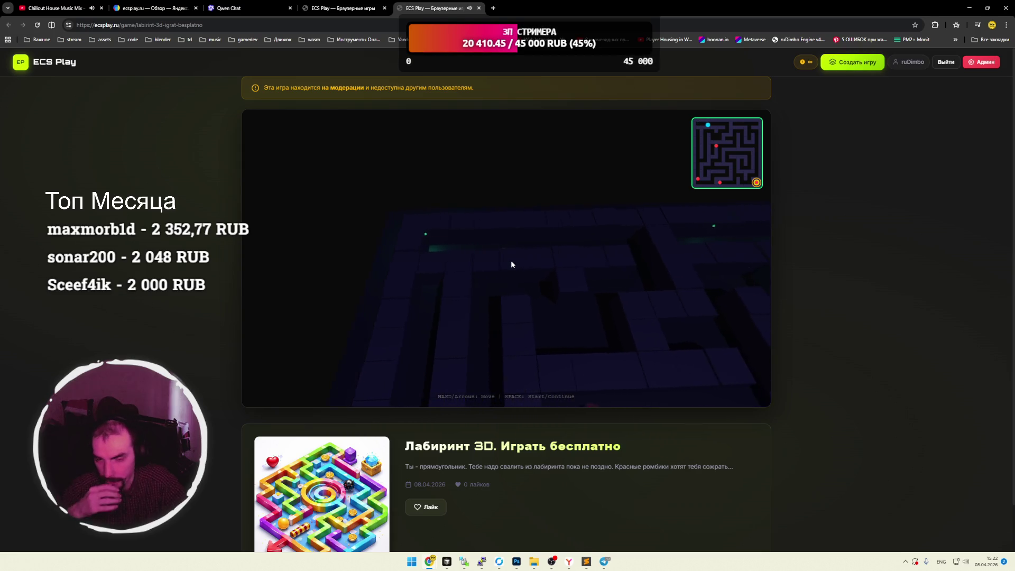
pyautogui.press('d')
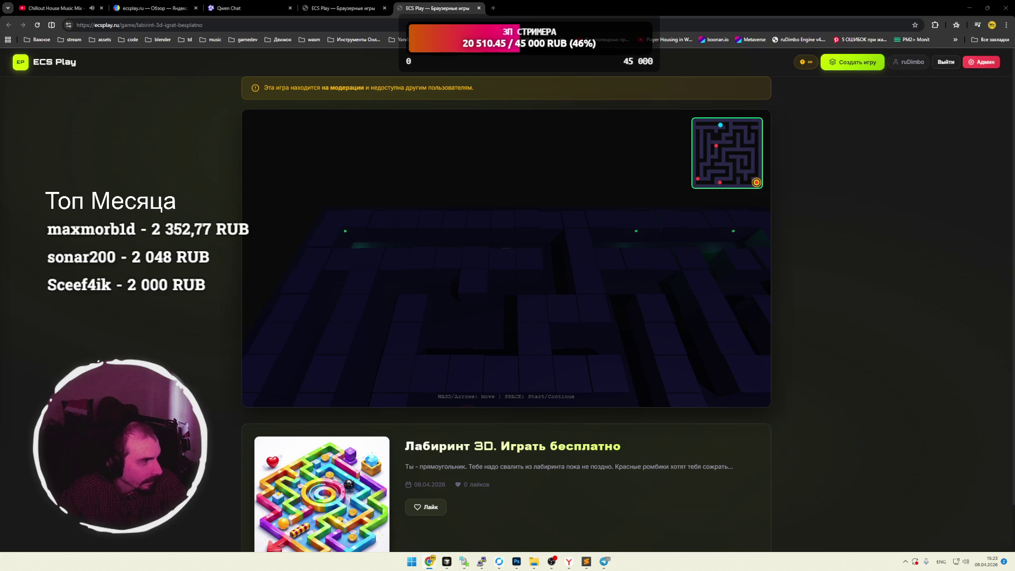
pyautogui.moveTo(0, 174)
pyautogui.mouseDown()
pyautogui.moveTo(80, 167)
pyautogui.moveTo(512, 10)
pyautogui.mouseUp()
# Close the spare tab, play Пердун to game over, restart it, and bring up Долина Димбыча.
pyautogui.click(479, 9)
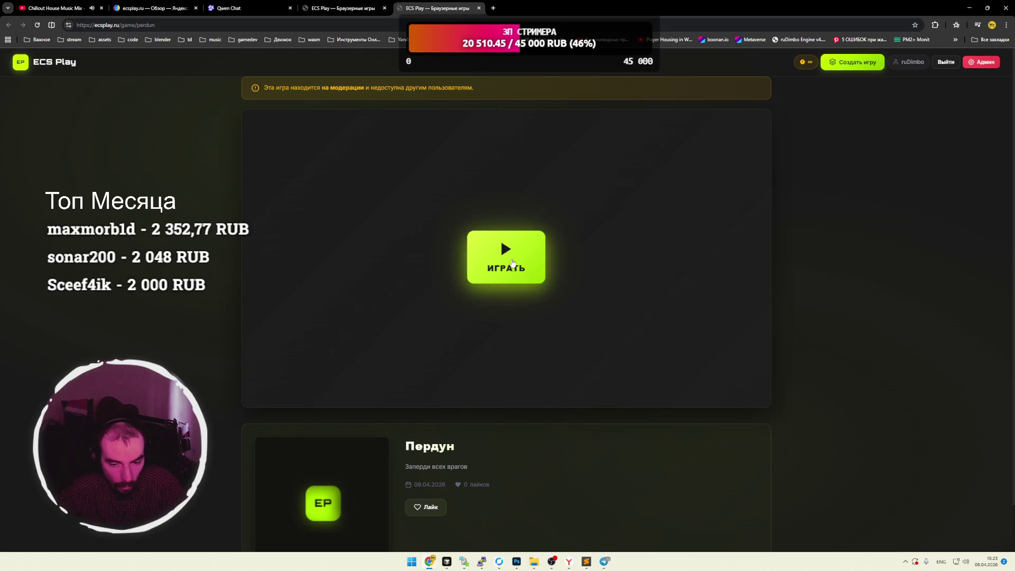
pyautogui.click(509, 264)
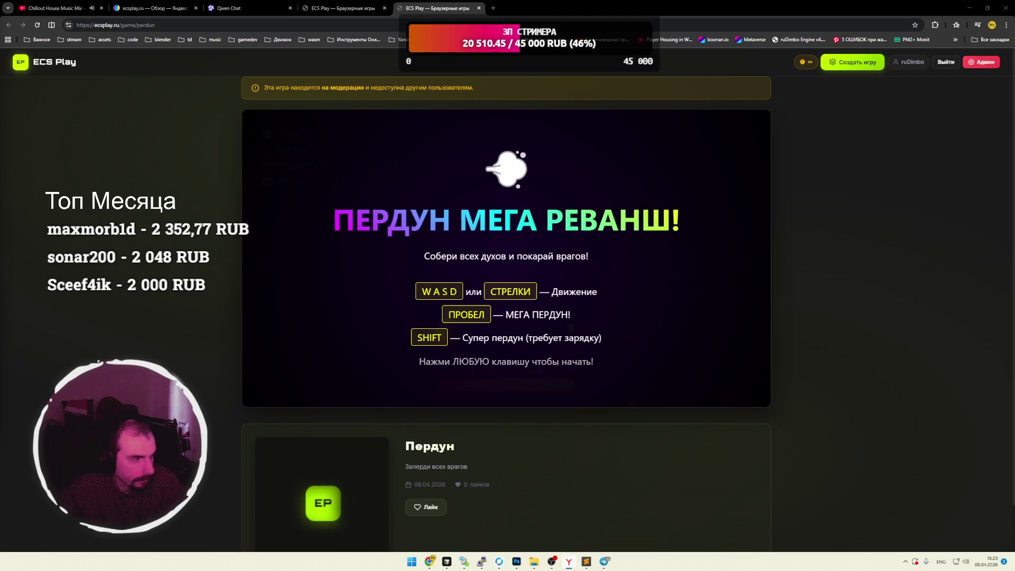
pyautogui.click(516, 267)
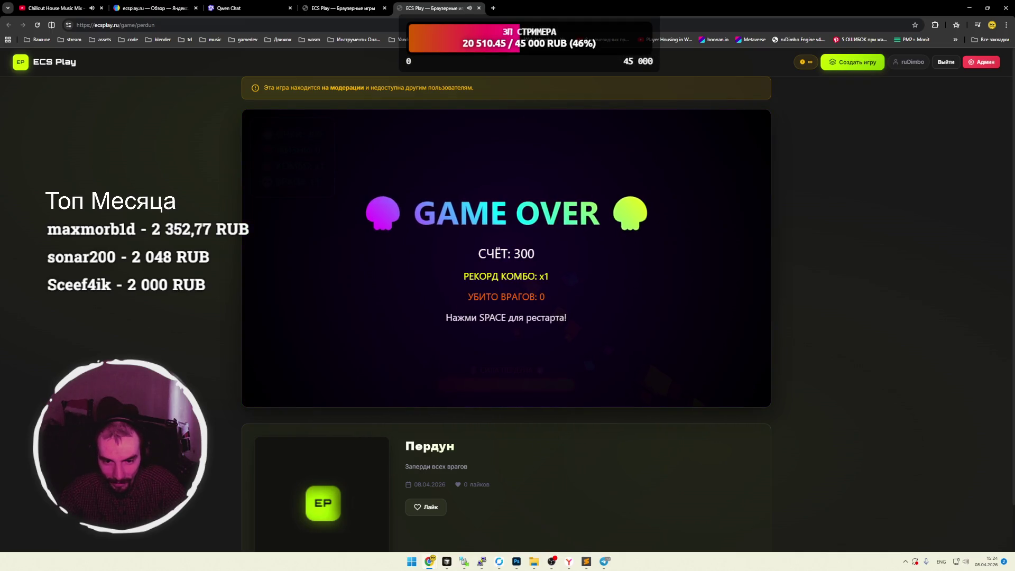
pyautogui.press('space')
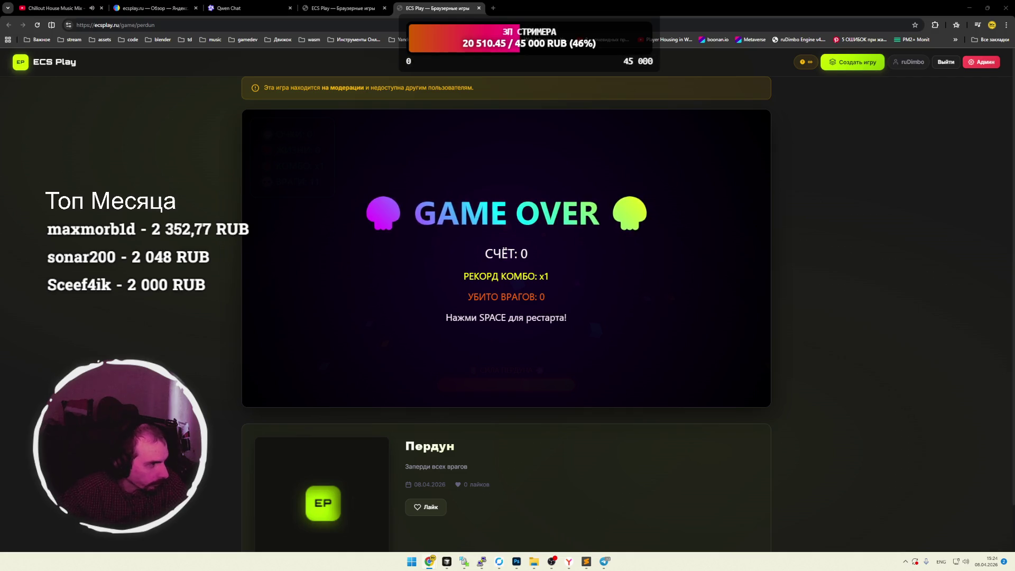
pyautogui.moveTo(1014, 59)
pyautogui.mouseDown()
pyautogui.moveTo(675, 59)
pyautogui.moveTo(572, 12)
pyautogui.mouseUp()
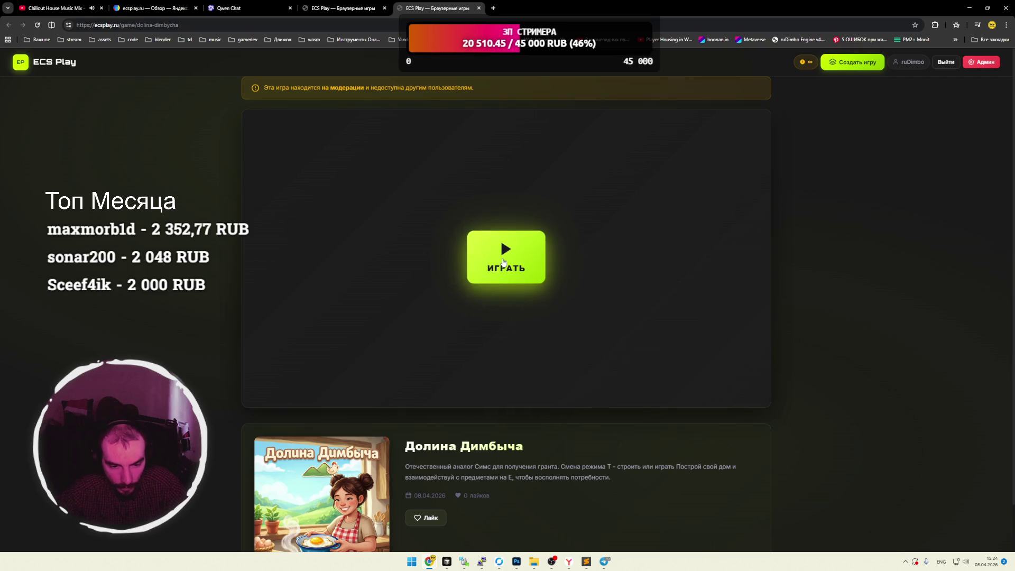
# Launch Долина Димбыча, start the game, and walk the character around the field.
pyautogui.click(501, 241)
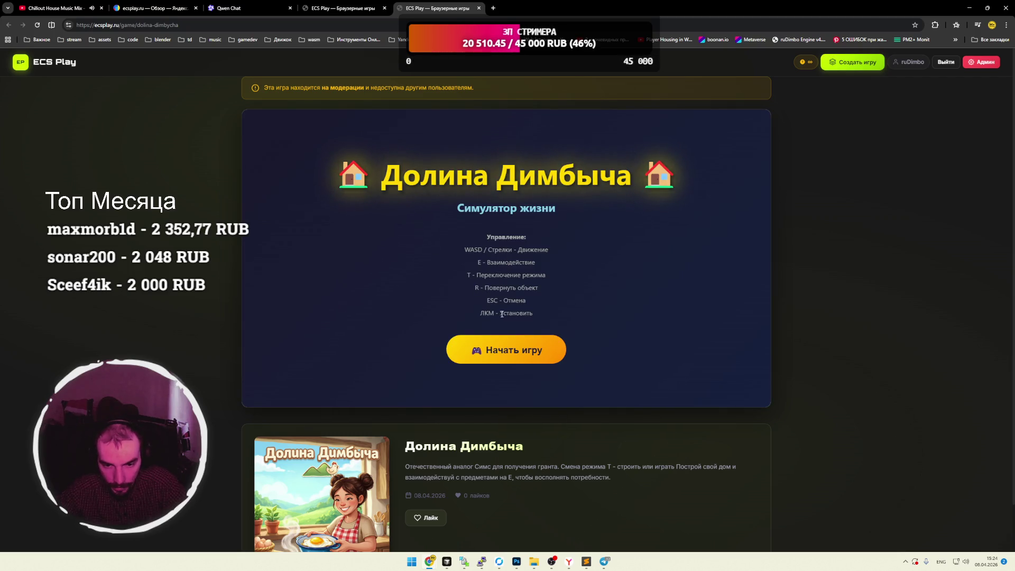
pyautogui.click(499, 351)
pyautogui.press('a')
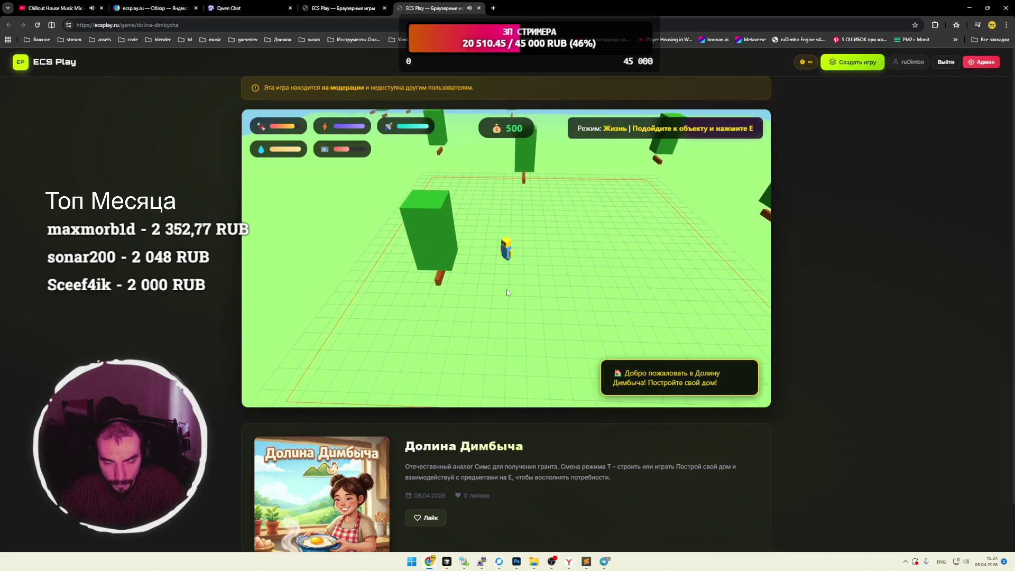
pyautogui.press('s')
pyautogui.press('e')
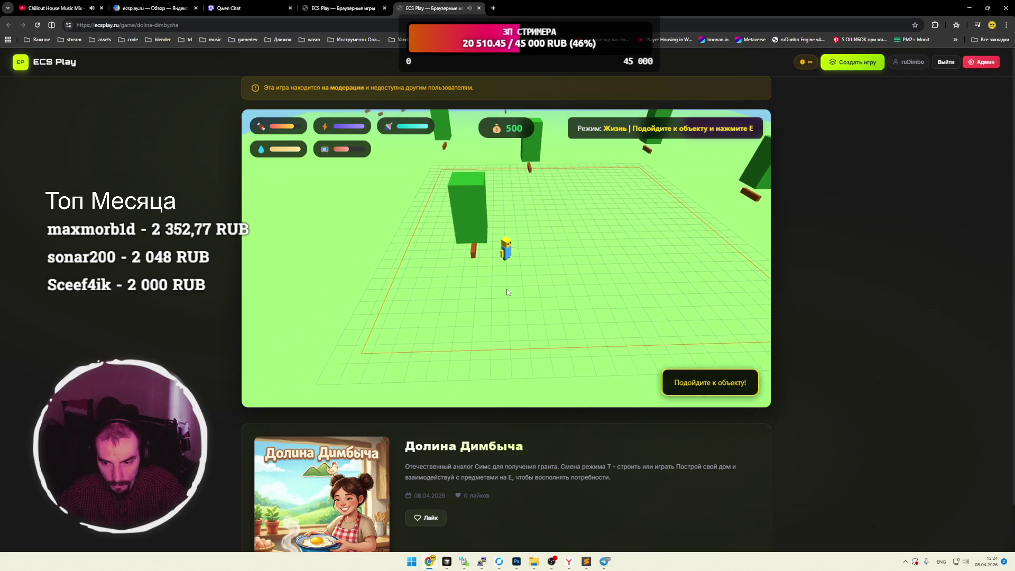
pyautogui.press('w')
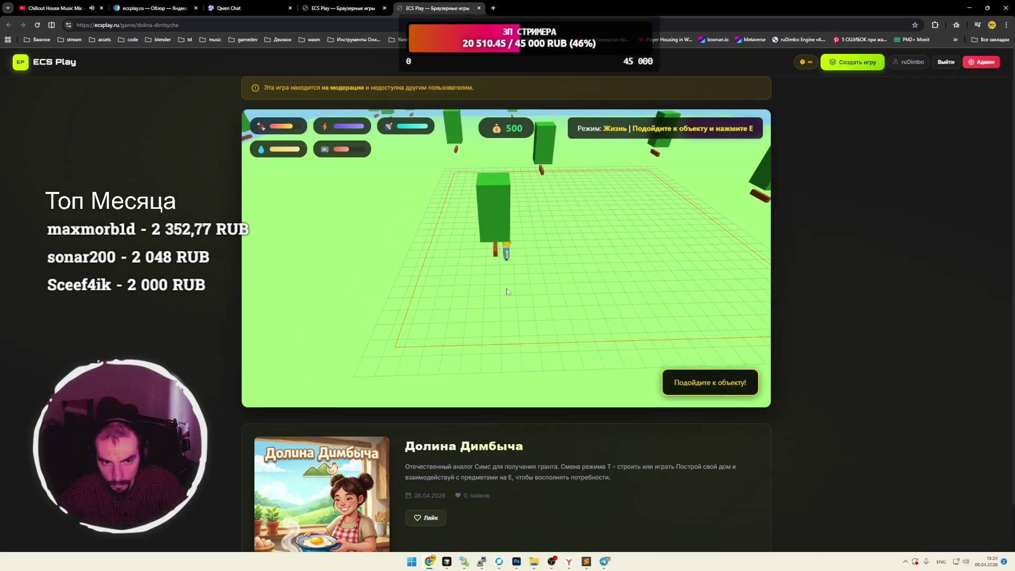
pyautogui.press('d')
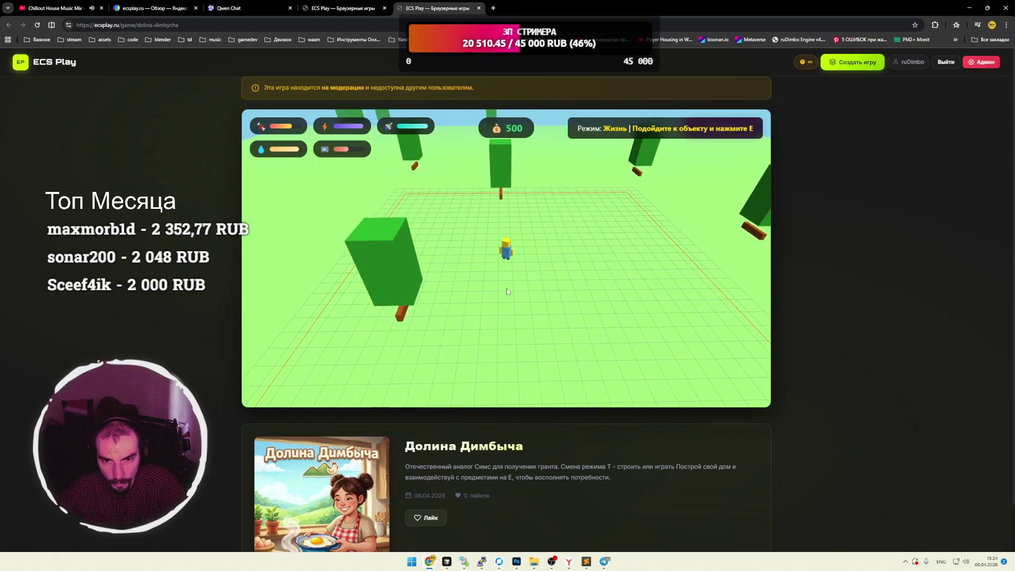
pyautogui.press('s')
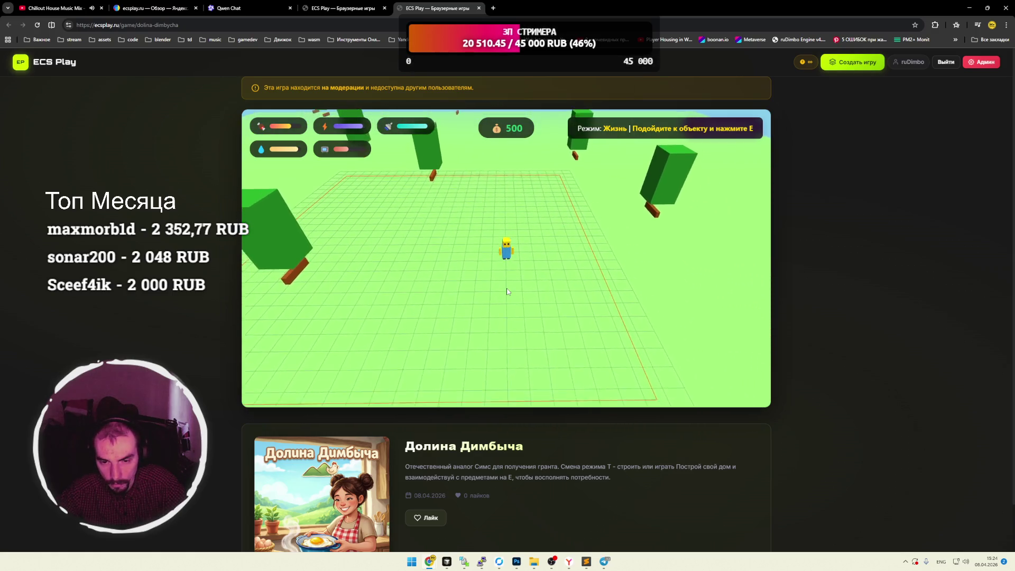
pyautogui.press('d')
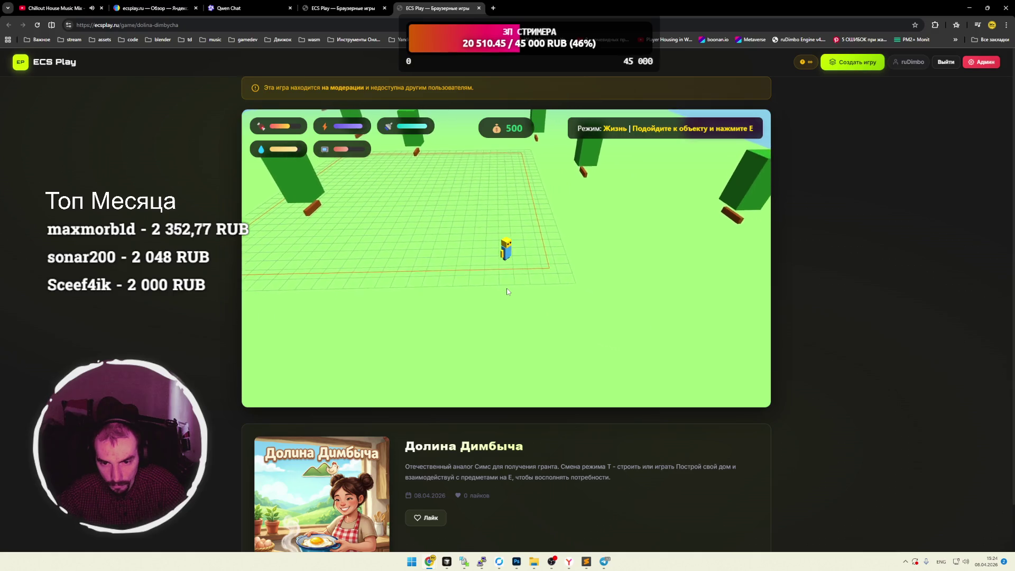
pyautogui.press('w')
pyautogui.press('a')
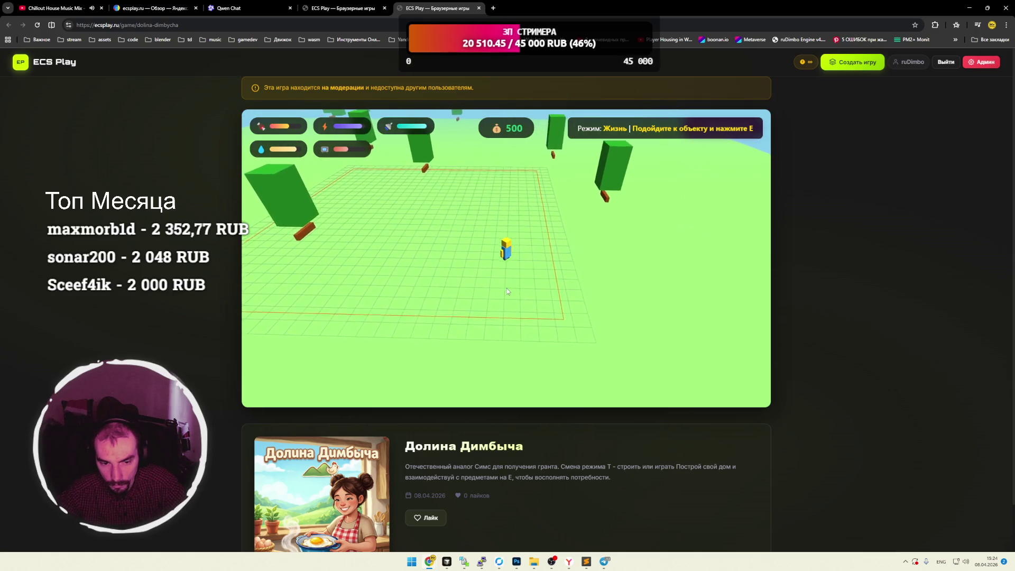
# Enter construction mode with T and place two floor tiles beside the character.
pyautogui.press('t')
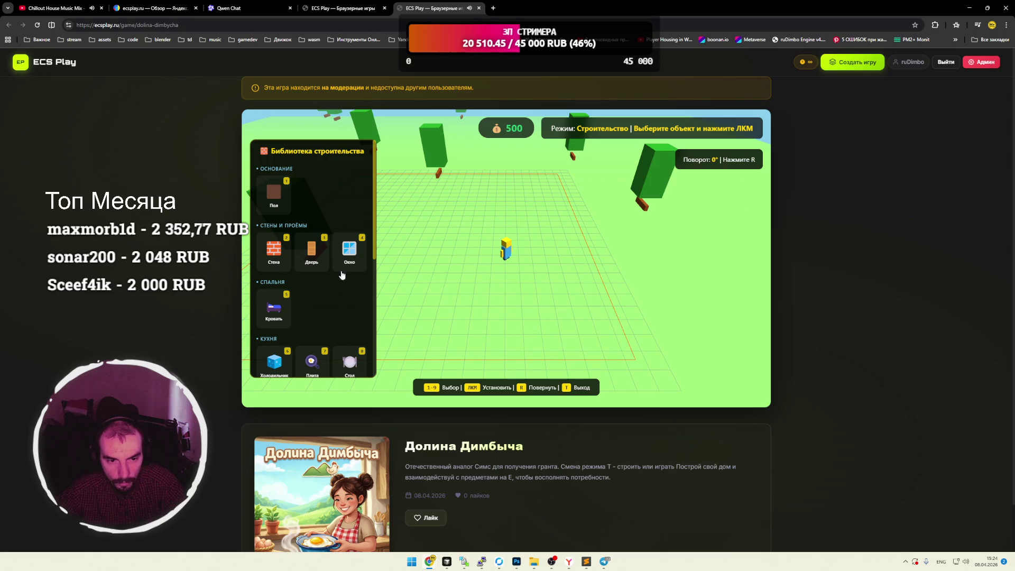
pyautogui.scroll(-3, 342, 275)
pyautogui.scroll(3, 341, 275)
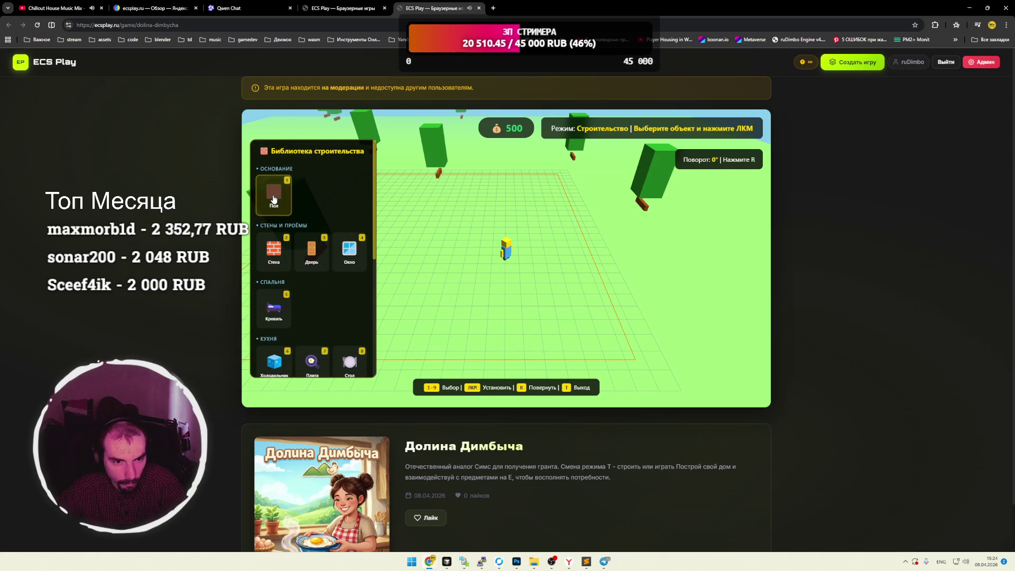
pyautogui.click(490, 245)
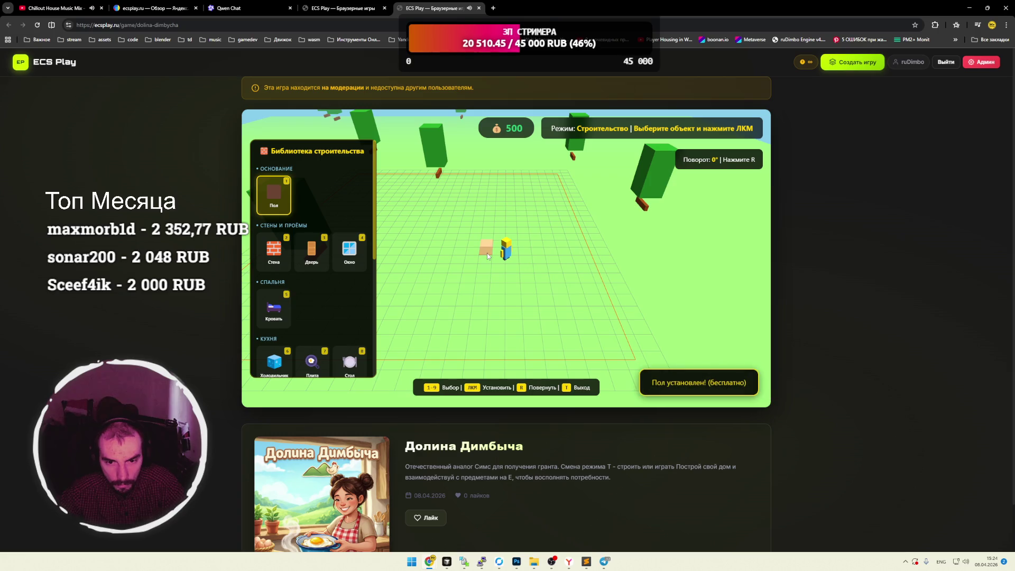
pyautogui.click(511, 259)
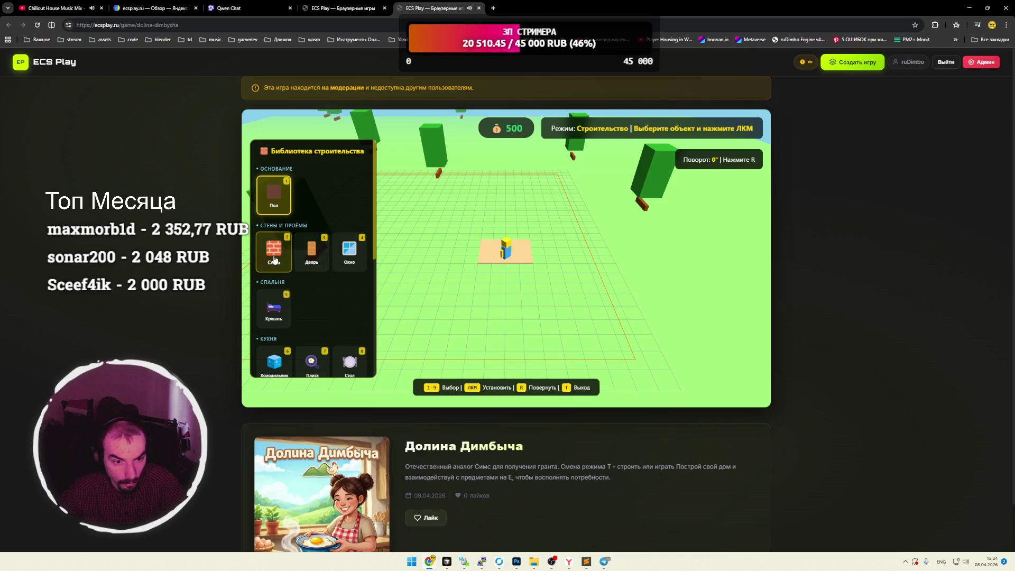
# Place two walls on the floor, then return to life mode and walk past the house.
pyautogui.press('2')
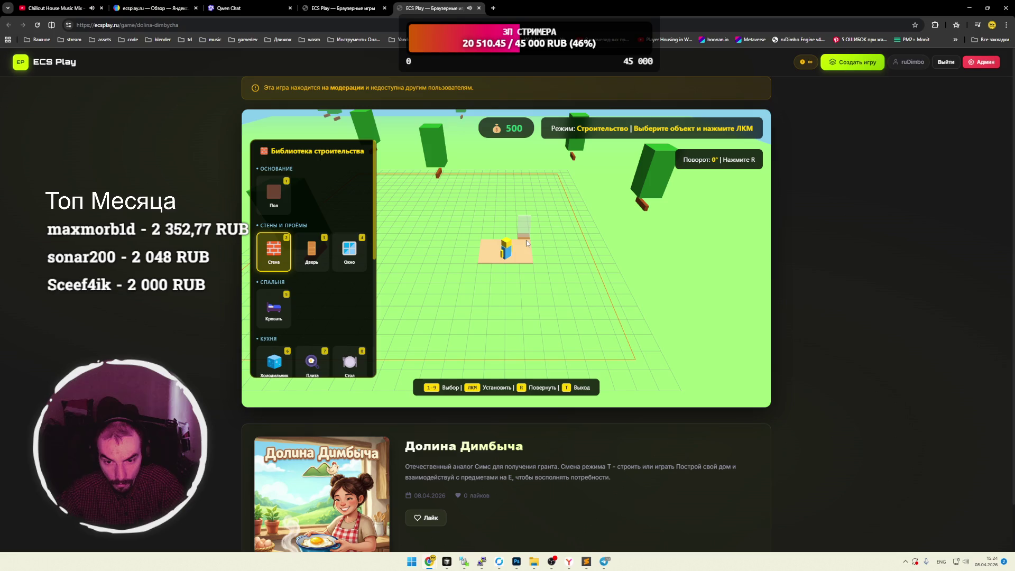
pyautogui.click(526, 243)
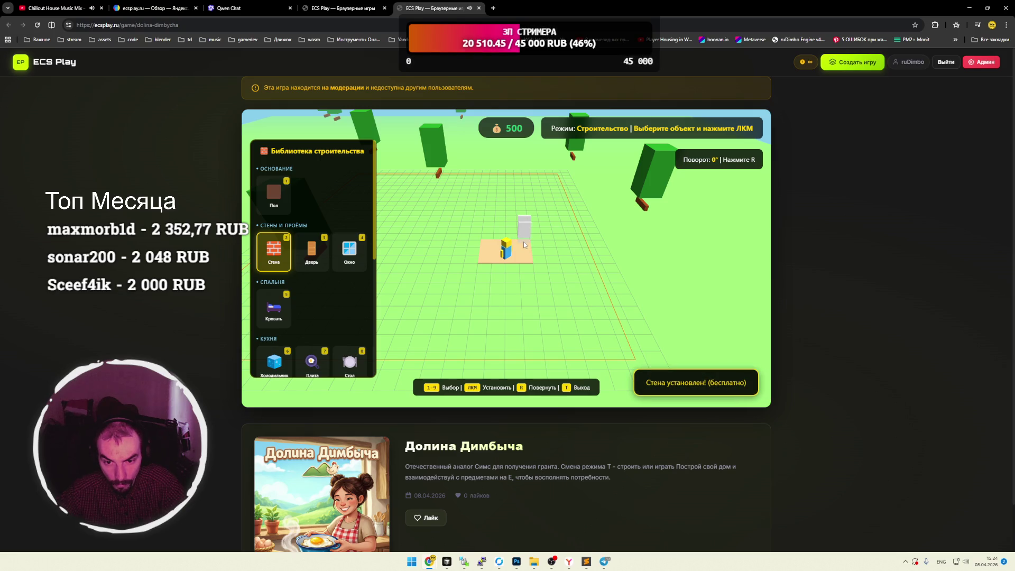
pyautogui.click(517, 242)
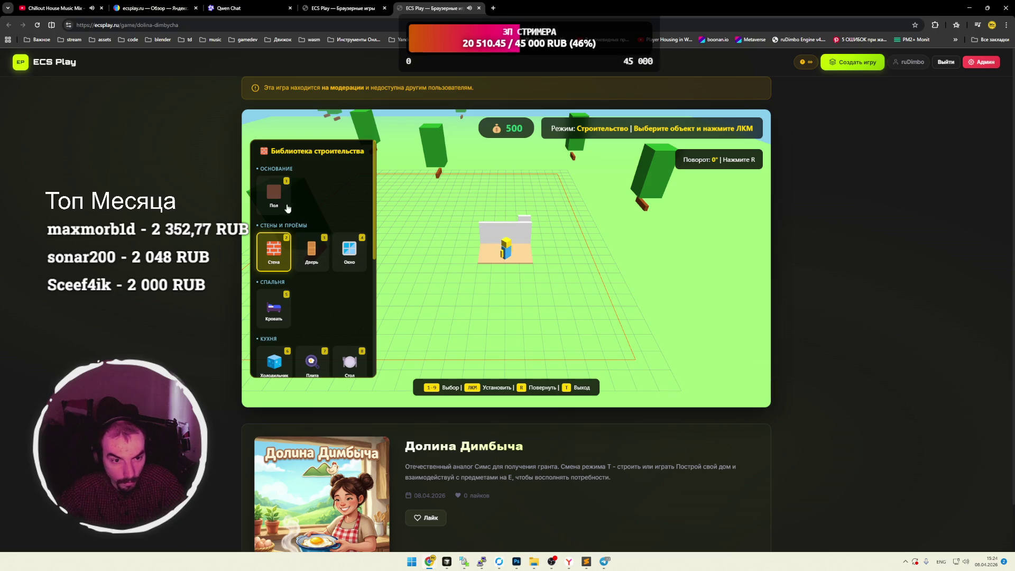
pyautogui.press('t')
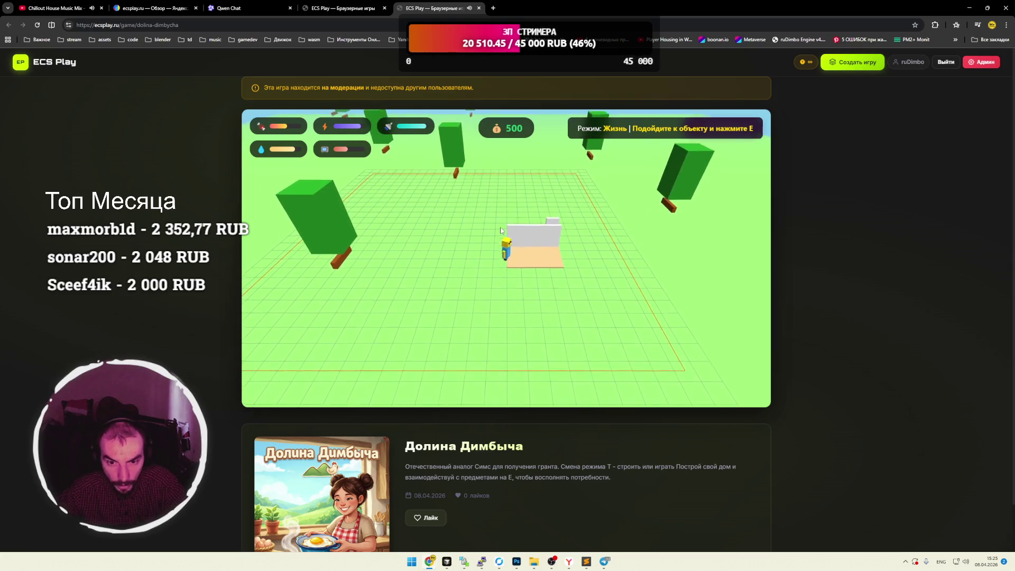
pyautogui.press('d')
pyautogui.press('s')
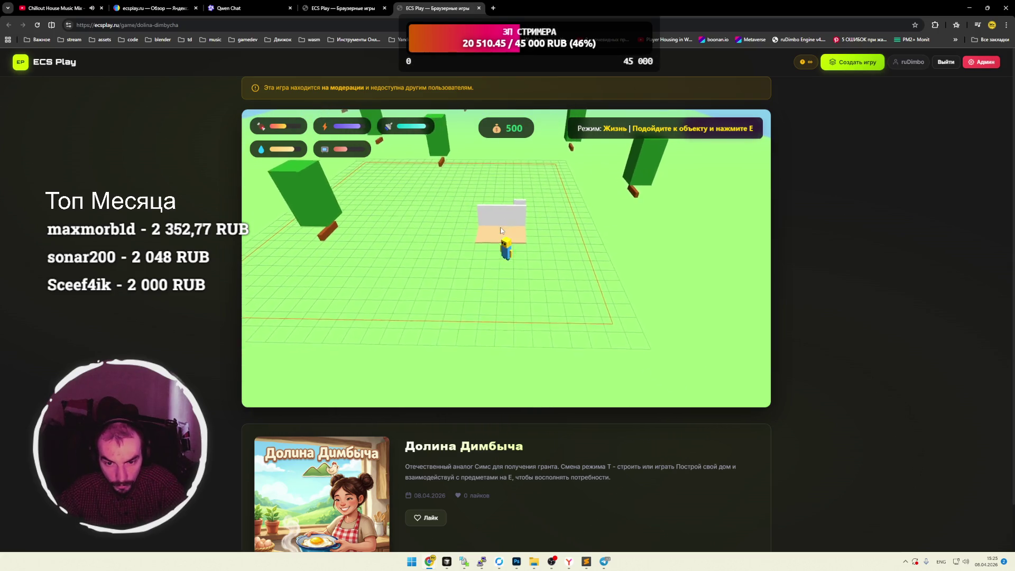
pyautogui.press('d')
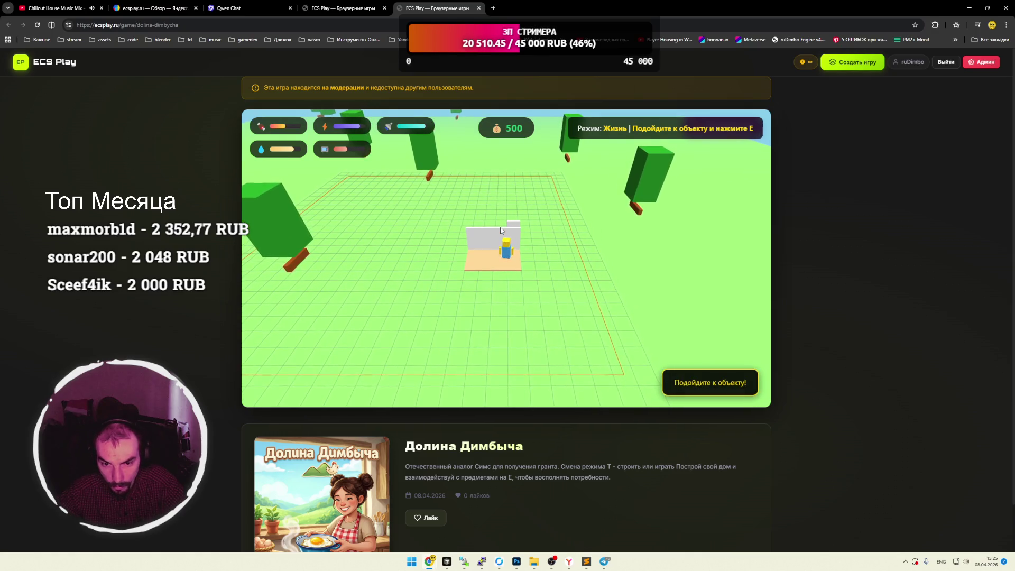
# Build a sofa on the floor and have the character rest on it with E.
pyautogui.press('t')
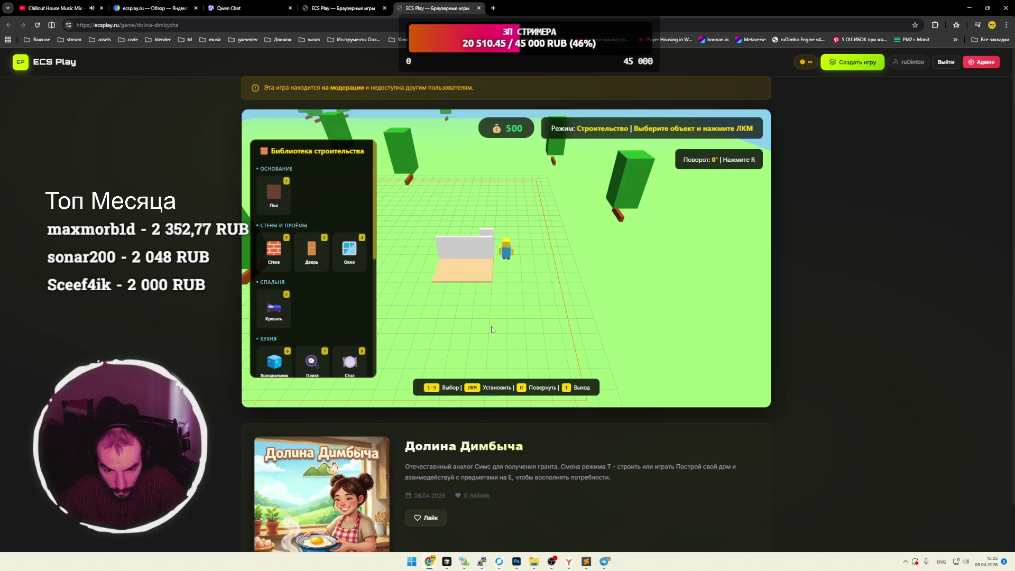
pyautogui.scroll(-3, 328, 303)
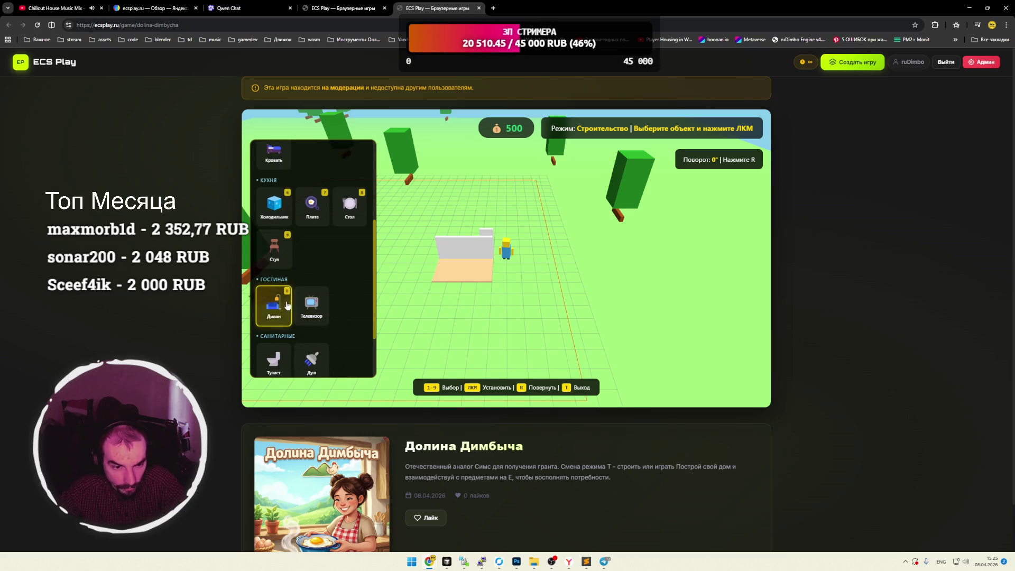
pyautogui.click(467, 269)
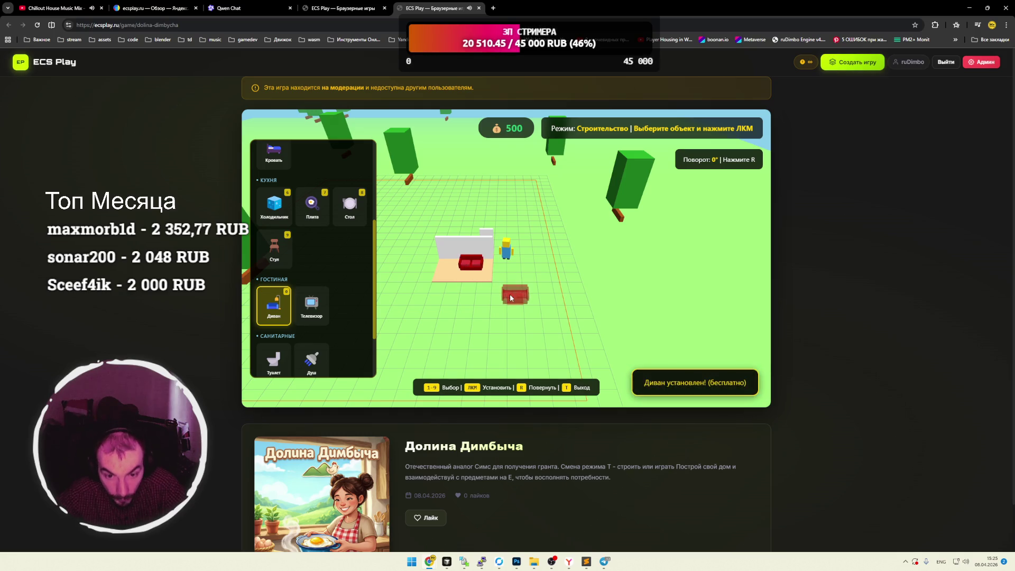
pyautogui.press('t')
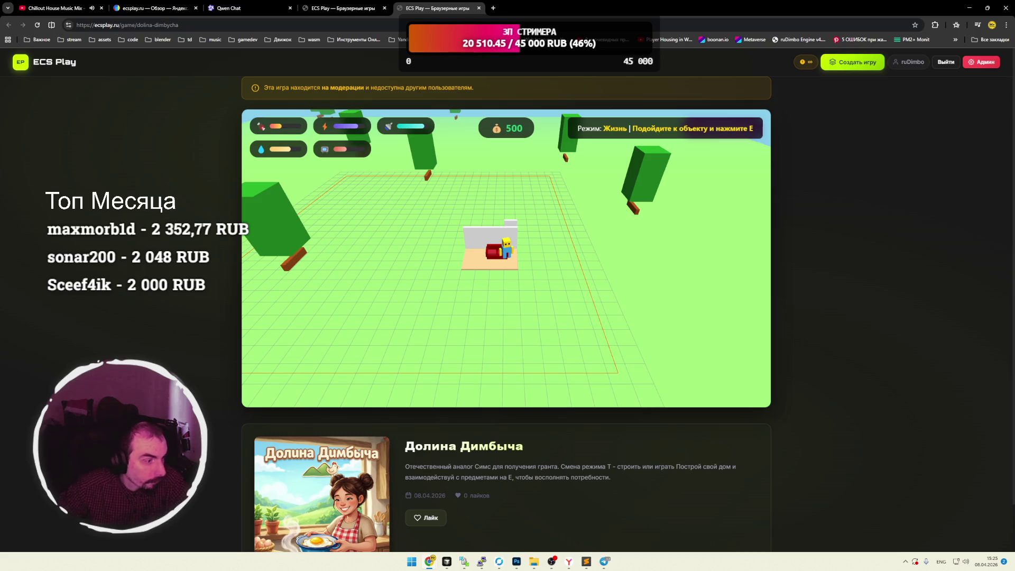
pyautogui.press('e')
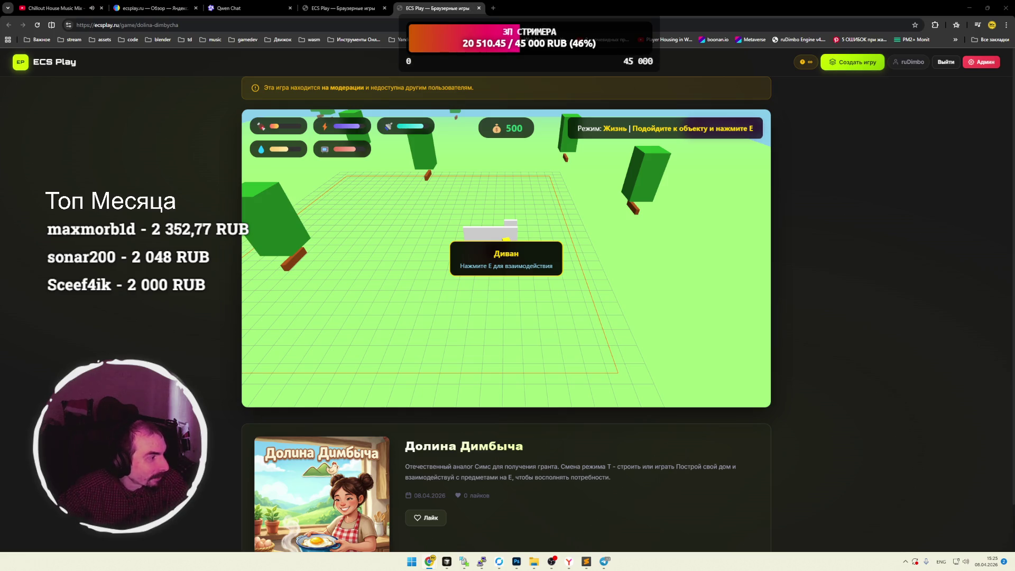
pyautogui.click(335, 28)
# Open ecsplay.ru/game/flappy-bird, launch Flappy Bird and start a round.
pyautogui.write('ecsplay.ru/game/flappy-bird')
pyautogui.press('Return')
pyautogui.click(515, 272)
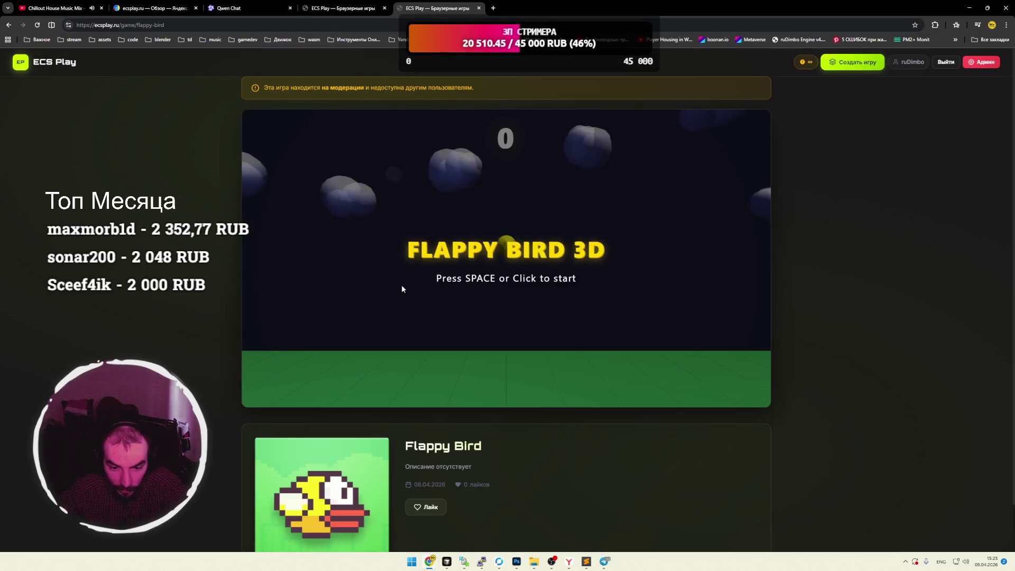
pyautogui.click(503, 272)
# Flap the bird through the pipes to Game Over with a new best of 7, then go back to Контра.
pyautogui.click(503, 274)
pyautogui.click(559, 274)
pyautogui.click(563, 273)
pyautogui.click(563, 273)
pyautogui.click(563, 275)
pyautogui.click(563, 276)
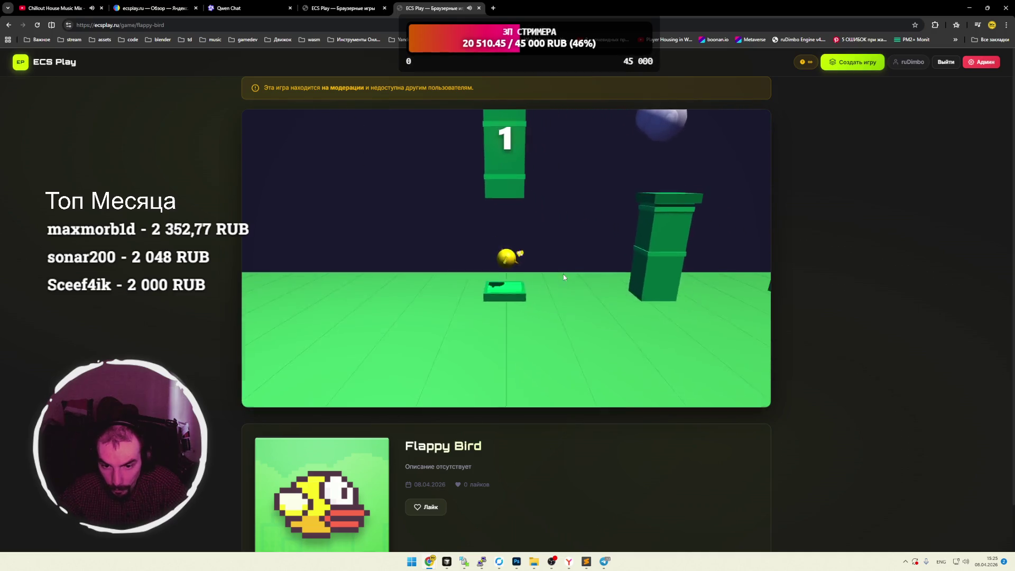
pyautogui.click(564, 276)
pyautogui.click(563, 276)
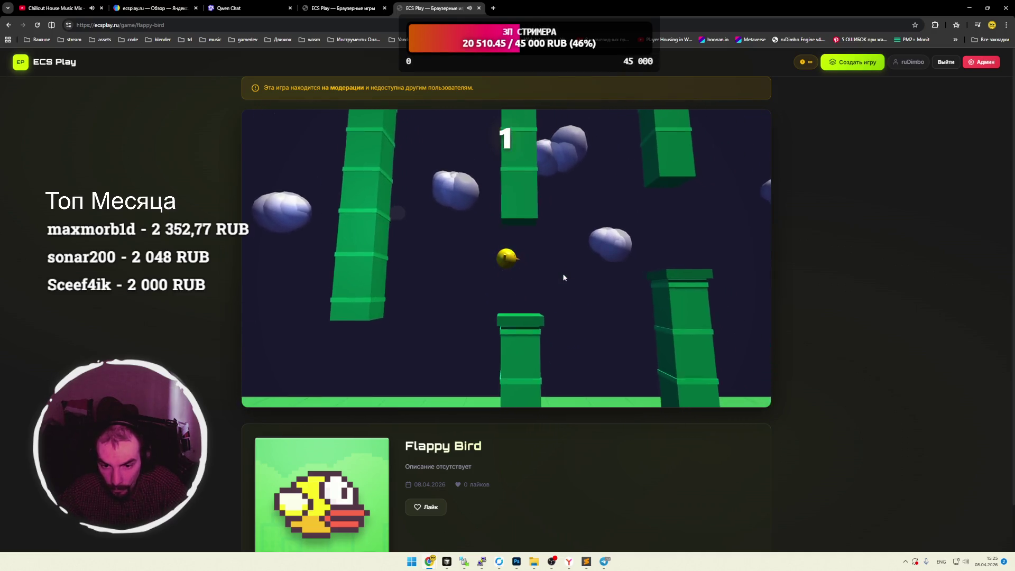
pyautogui.click(563, 276)
pyautogui.click(564, 277)
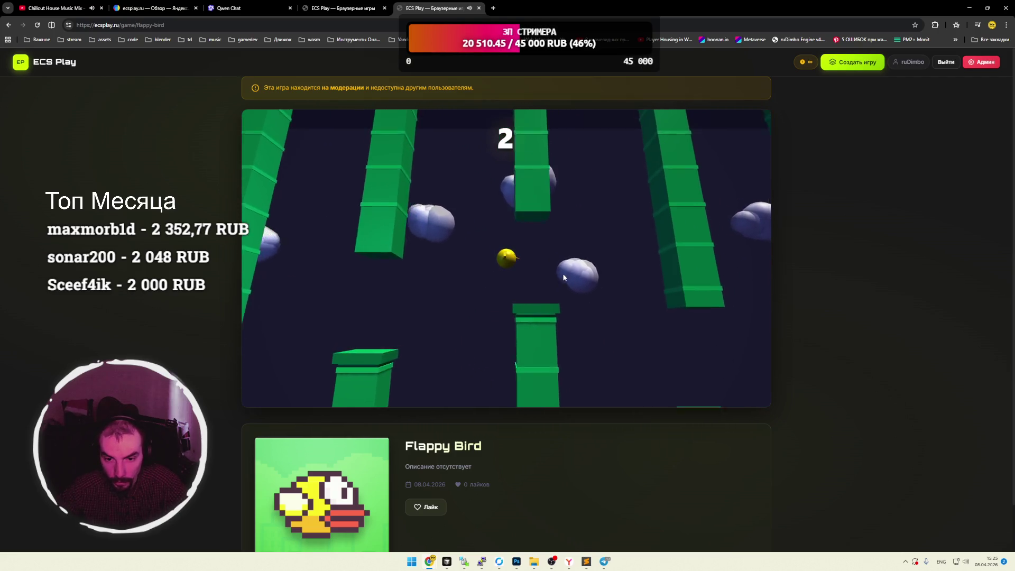
pyautogui.click(564, 277)
pyautogui.click(564, 278)
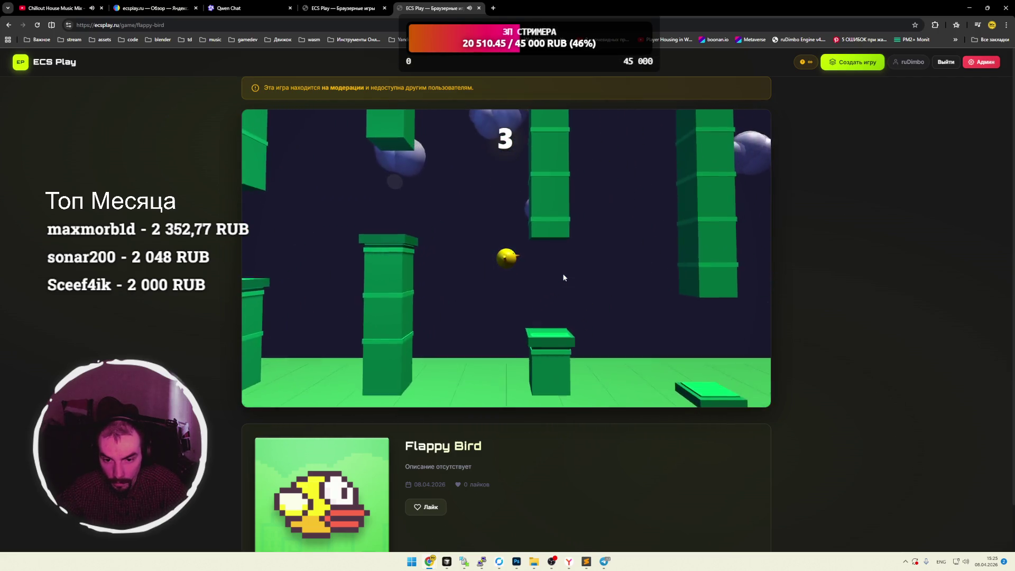
pyautogui.click(564, 277)
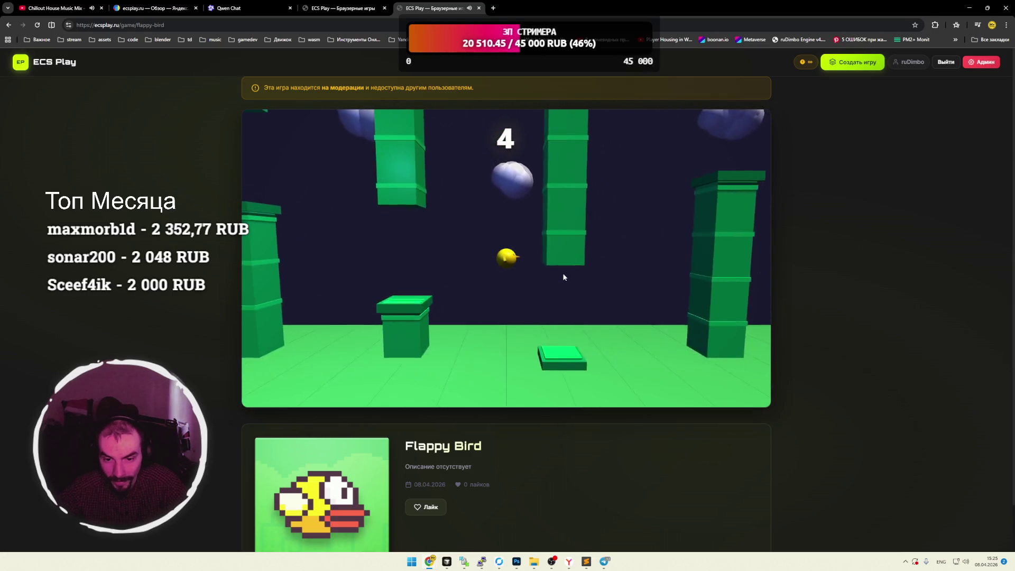
pyautogui.click(564, 277)
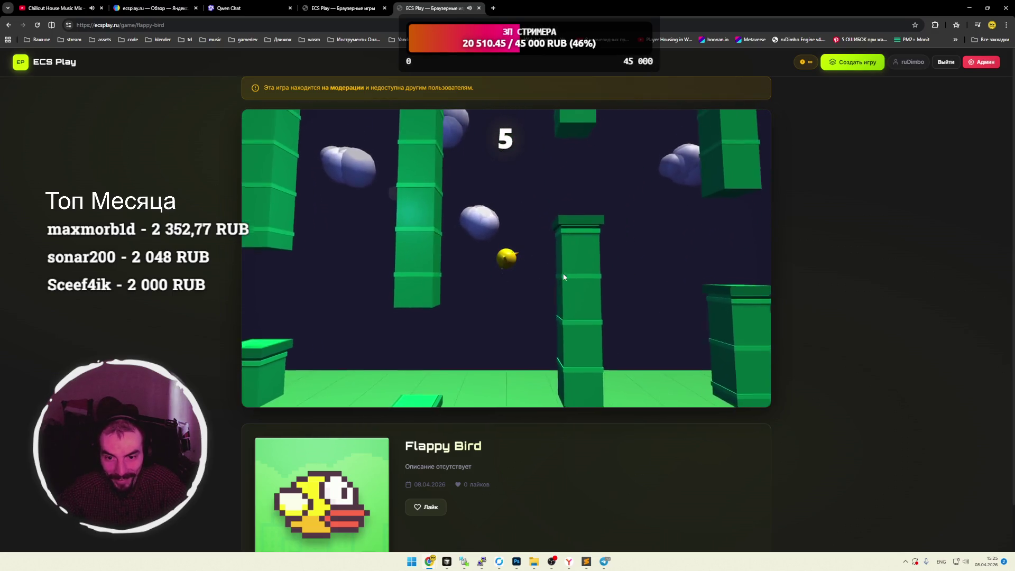
pyautogui.click(564, 277)
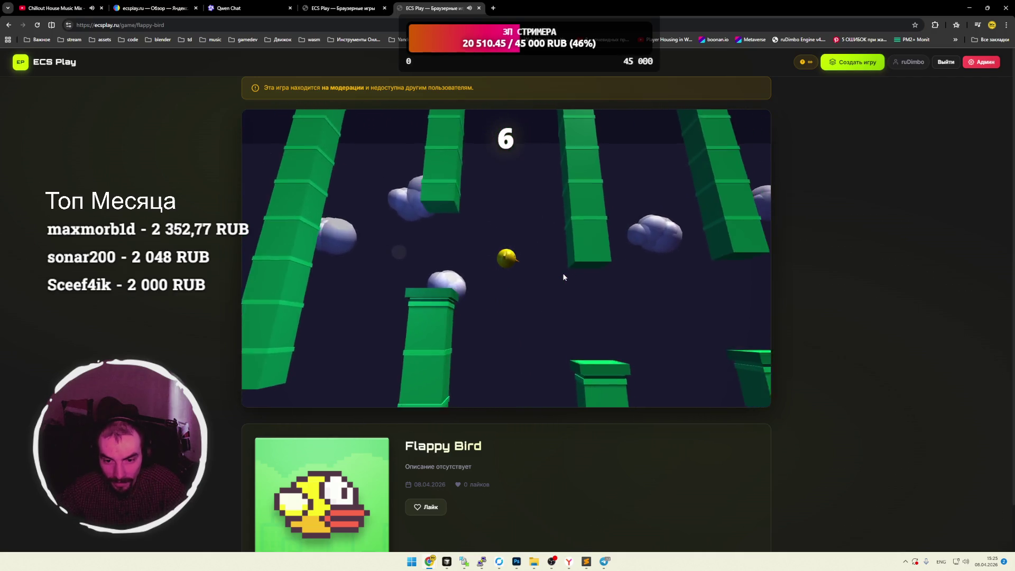
pyautogui.click(564, 277)
pyautogui.click(564, 278)
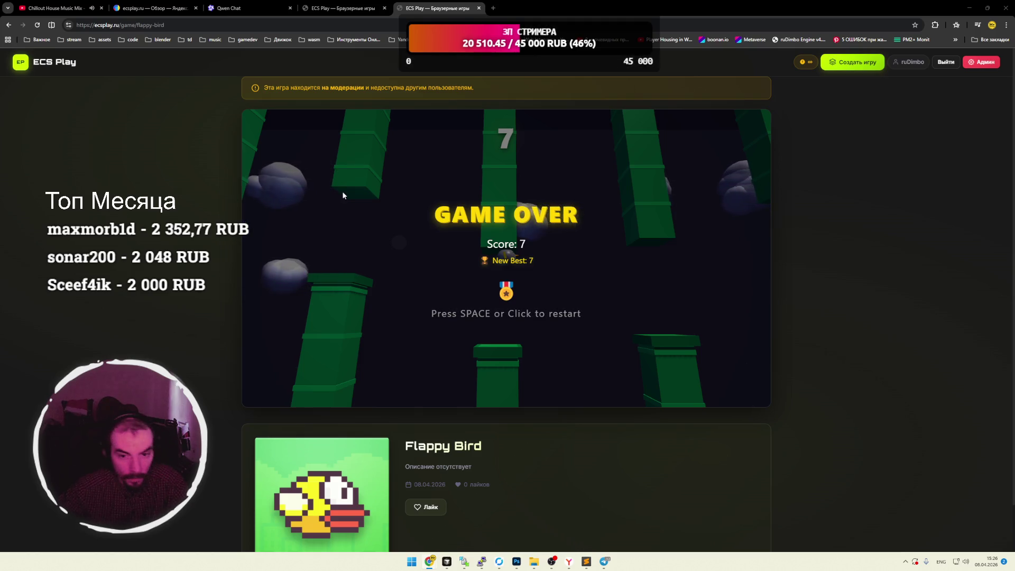
pyautogui.hotkey('alt', 'Left')
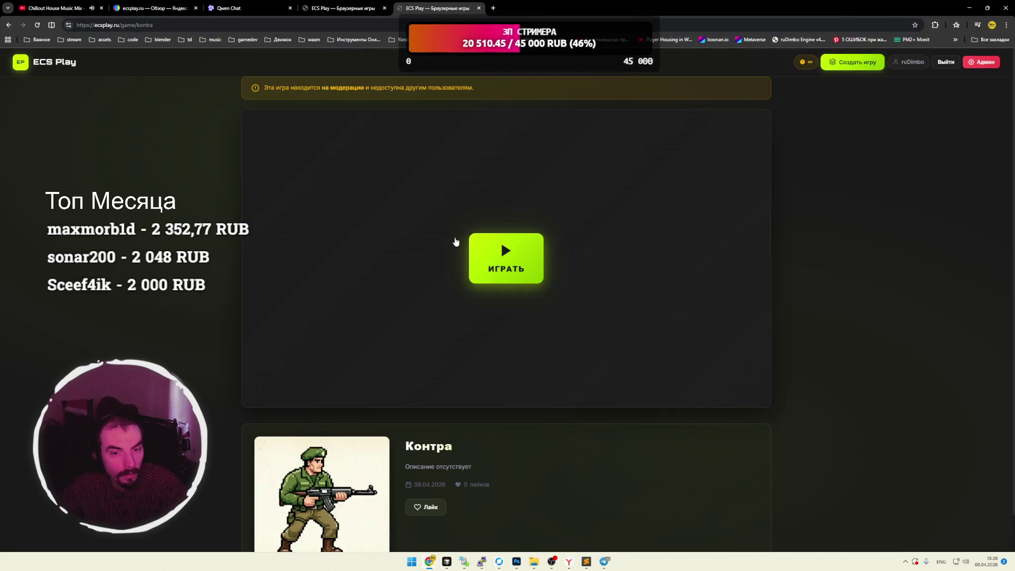
# Launch and start Контра, advancing right, shooting enemies and jumping onto a platform.
pyautogui.click(504, 264)
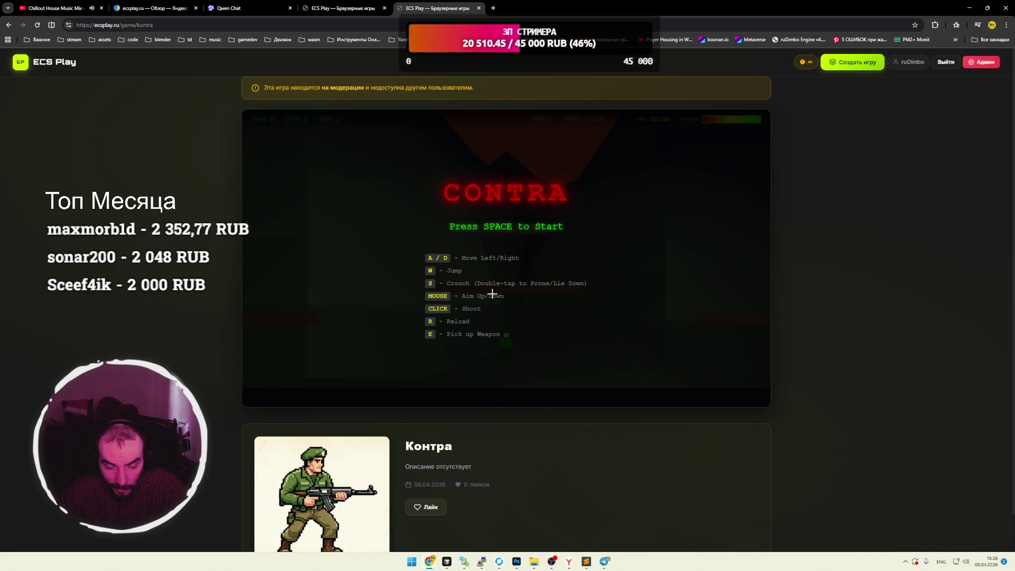
pyautogui.press('space')
pyautogui.press('d')
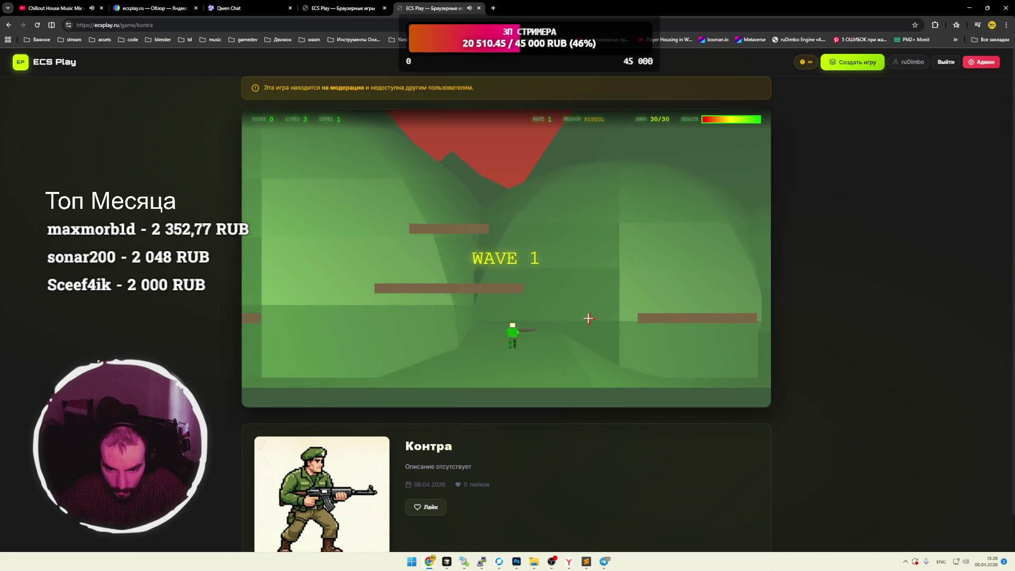
pyautogui.click(587, 317)
pyautogui.click(642, 314)
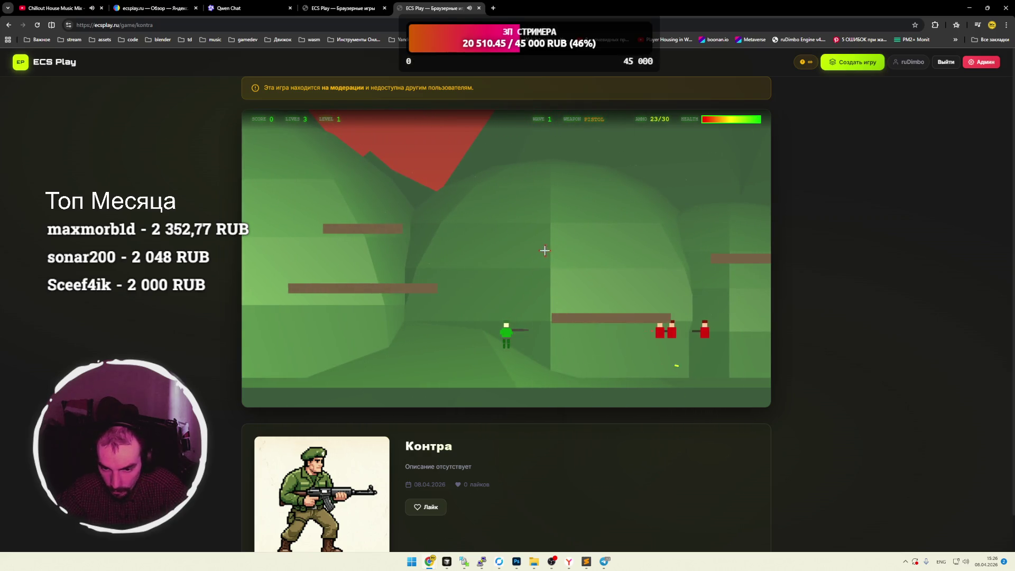
pyautogui.press('d')
pyautogui.moveTo(601, 276)
pyautogui.mouseDown()
pyautogui.moveTo(624, 272)
pyautogui.moveTo(640, 287)
pyautogui.mouseUp()
pyautogui.press('space')
pyautogui.press('d')
pyautogui.click(640, 287)
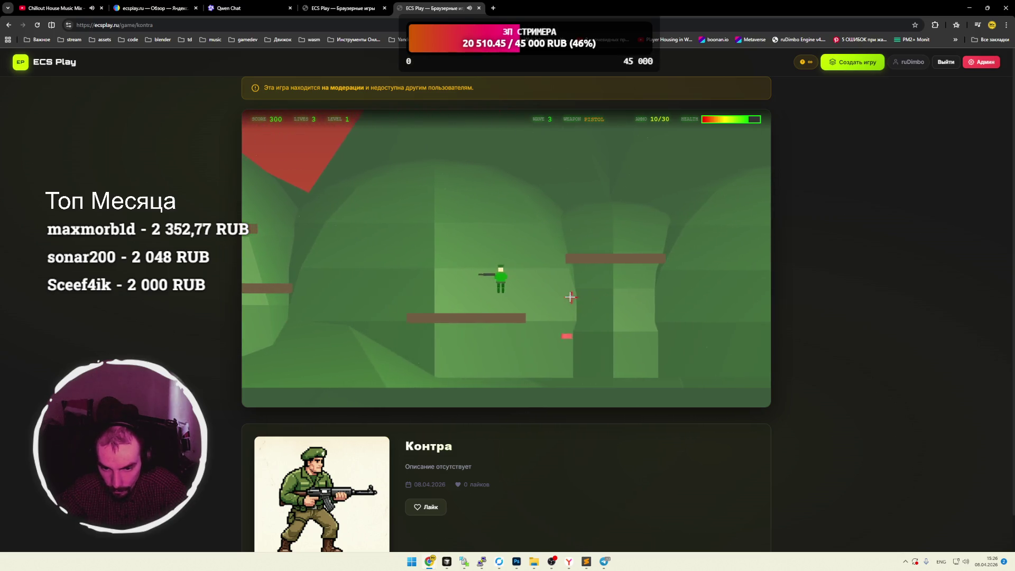
# Shoot the red boss-wave enemies from the platform, then drop down.
pyautogui.press('a')
pyautogui.click(569, 297)
pyautogui.click(581, 310)
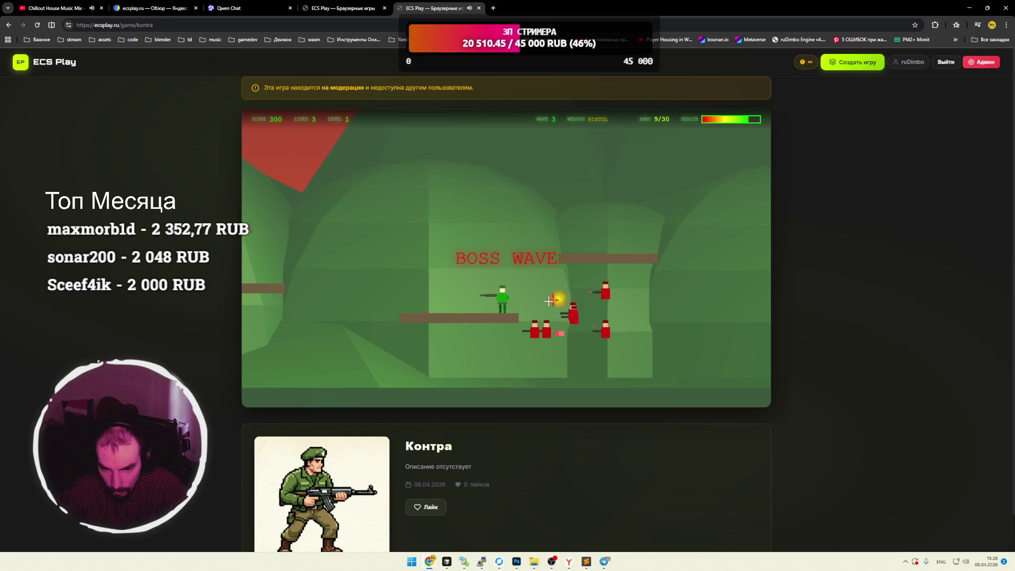
pyautogui.click(592, 321)
pyautogui.press('a')
pyautogui.click(592, 321)
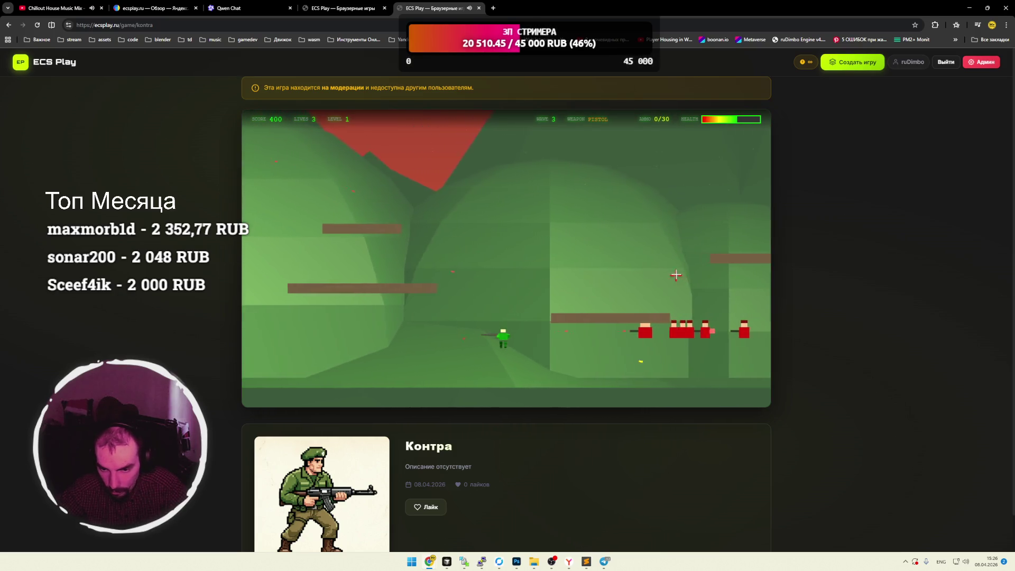
pyautogui.click(672, 274)
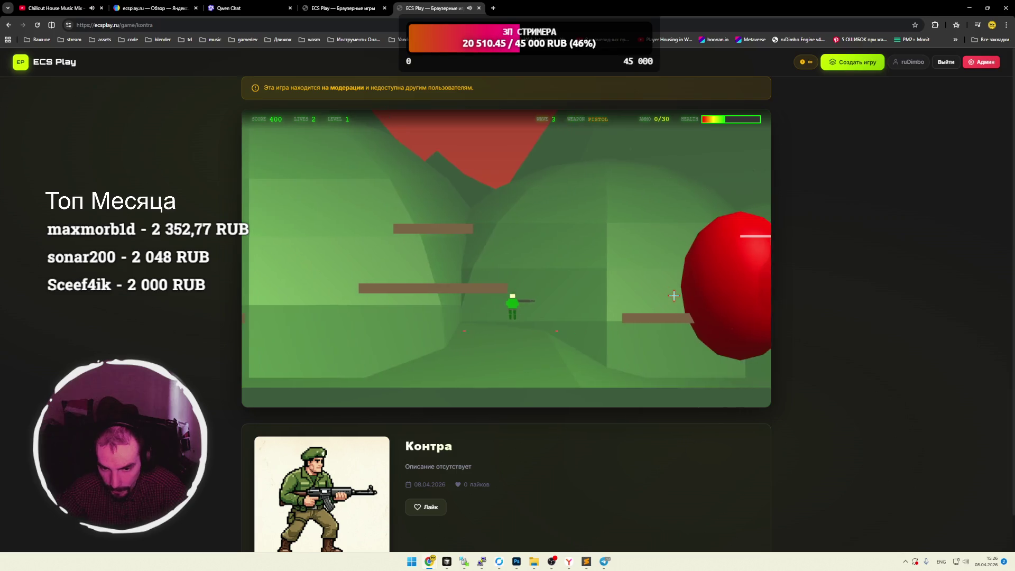
# Face and shoot the red boss until all lives are lost at score 400.
pyautogui.press('d')
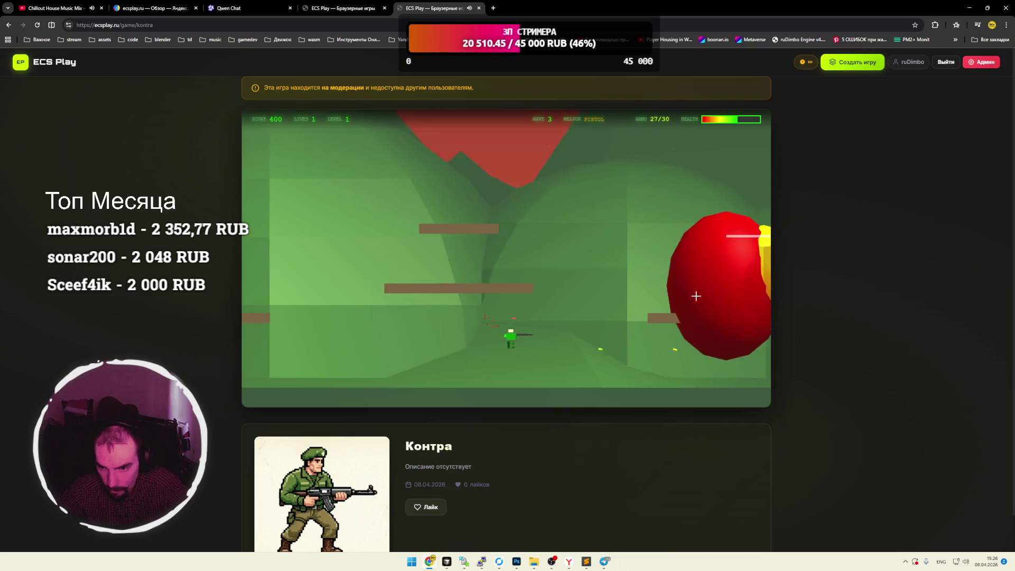
pyautogui.click(663, 284)
pyautogui.click(663, 285)
pyautogui.press('a')
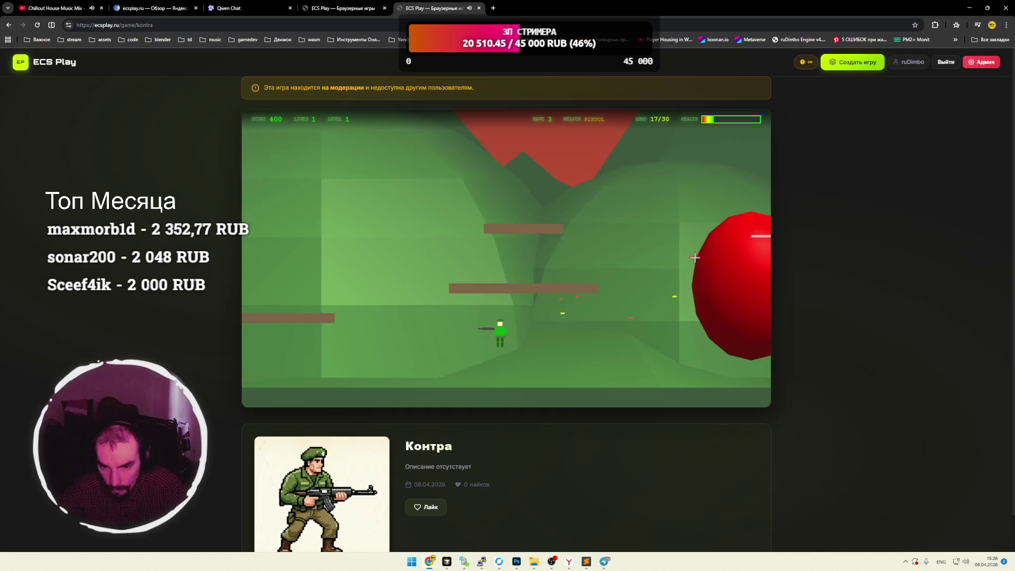
pyautogui.click(705, 256)
pyautogui.press('d')
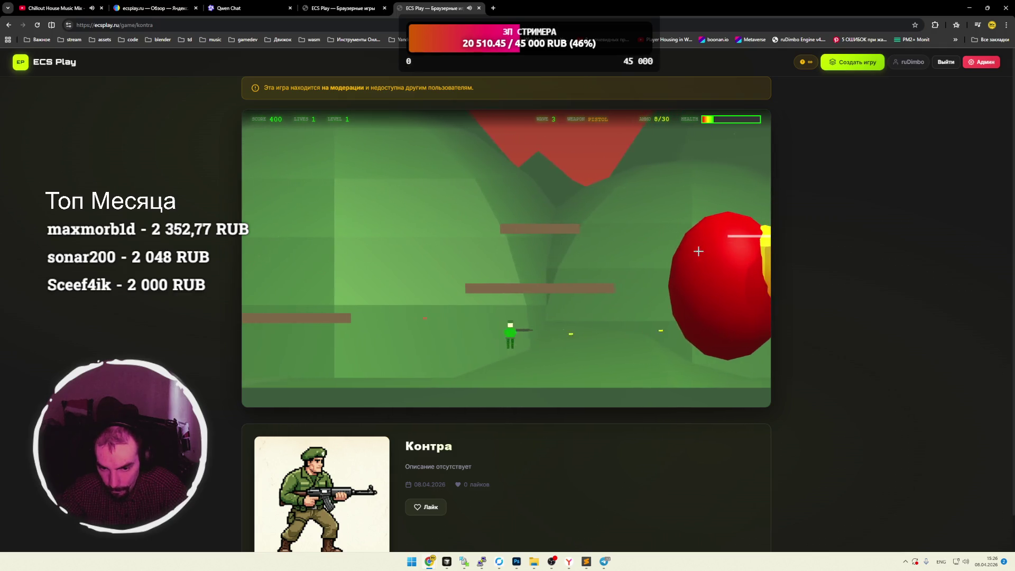
pyautogui.click(698, 251)
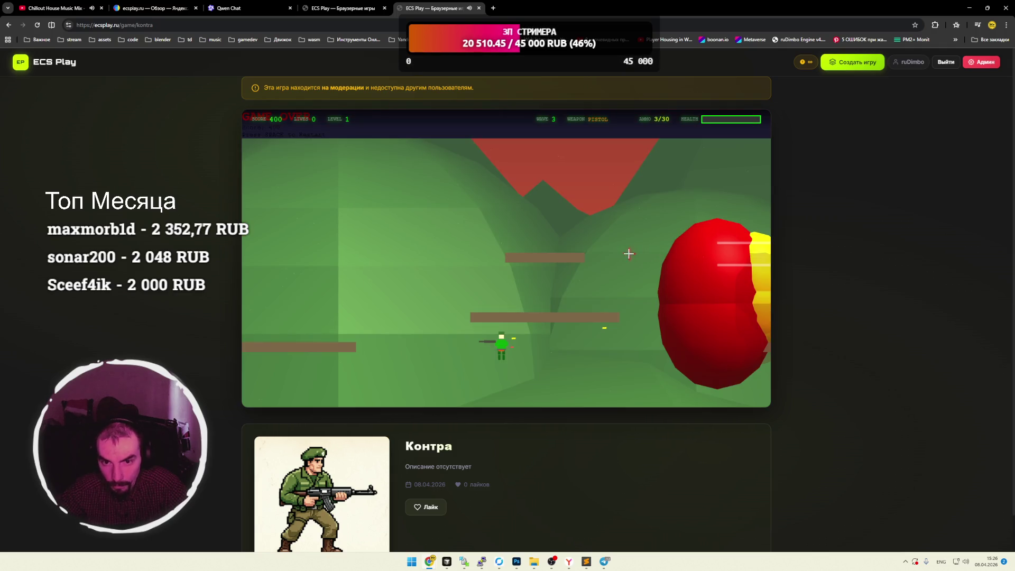
# Restart Контра and fire at the first enemies, briefly toggling fullscreen on and off.
pyautogui.click(511, 251)
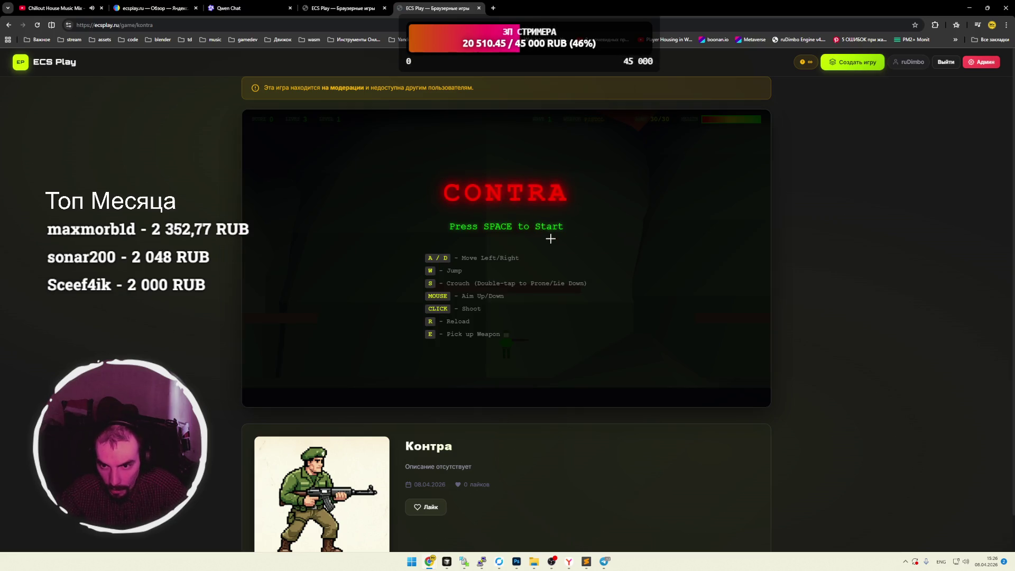
pyautogui.press('space')
pyautogui.click(561, 306)
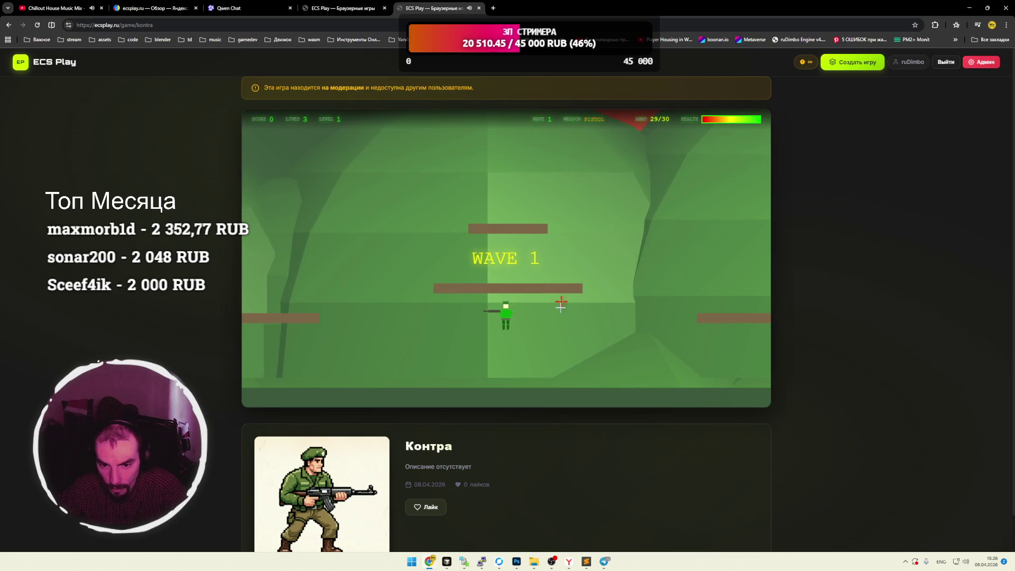
pyautogui.press('a')
pyautogui.click(556, 207)
pyautogui.click(555, 209)
pyautogui.click(555, 210)
pyautogui.click(555, 210)
pyautogui.press('f')
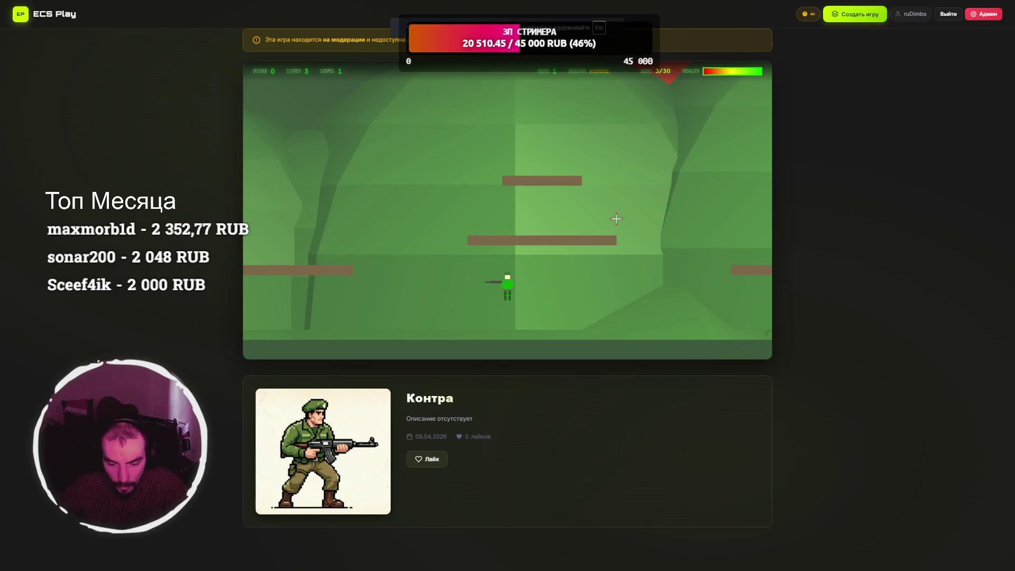
pyautogui.press('Escape')
pyautogui.press('d')
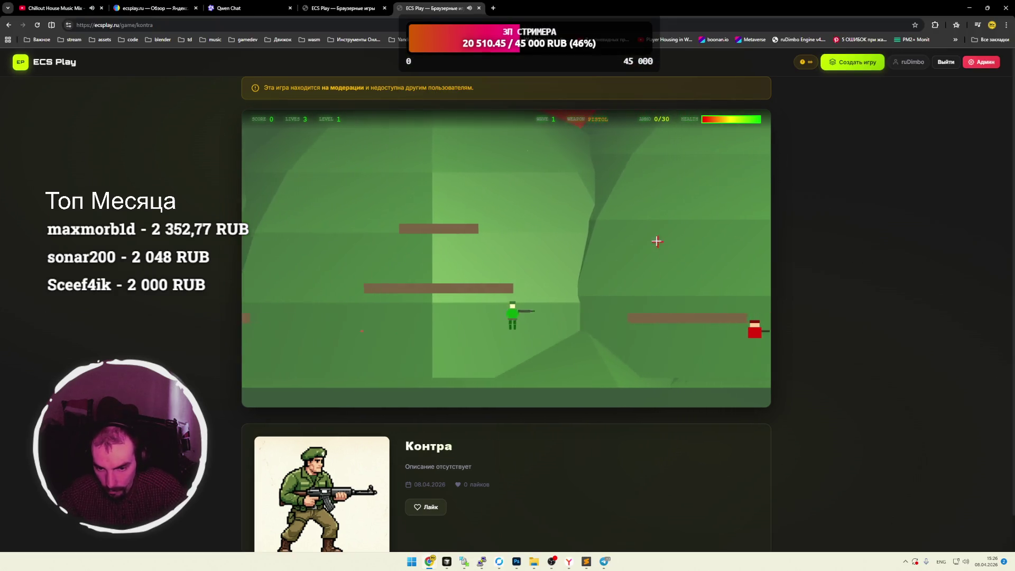
# Shoot down the advancing red enemy groups, then reload the pistol.
pyautogui.click(645, 261)
pyautogui.click(680, 257)
pyautogui.click(658, 254)
pyautogui.click(654, 241)
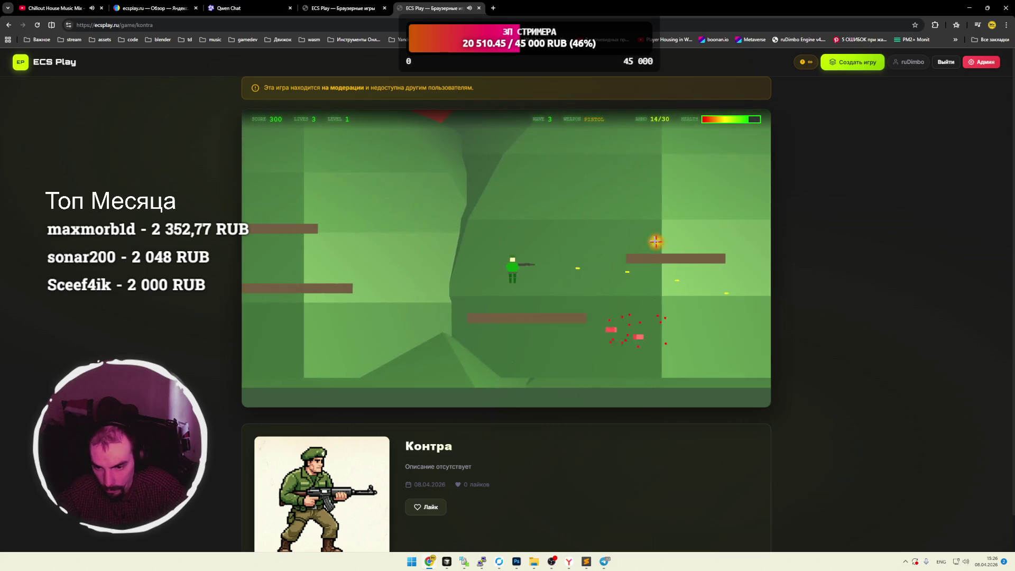
pyautogui.click(619, 249)
pyautogui.click(613, 250)
pyautogui.press('a')
pyautogui.click(613, 250)
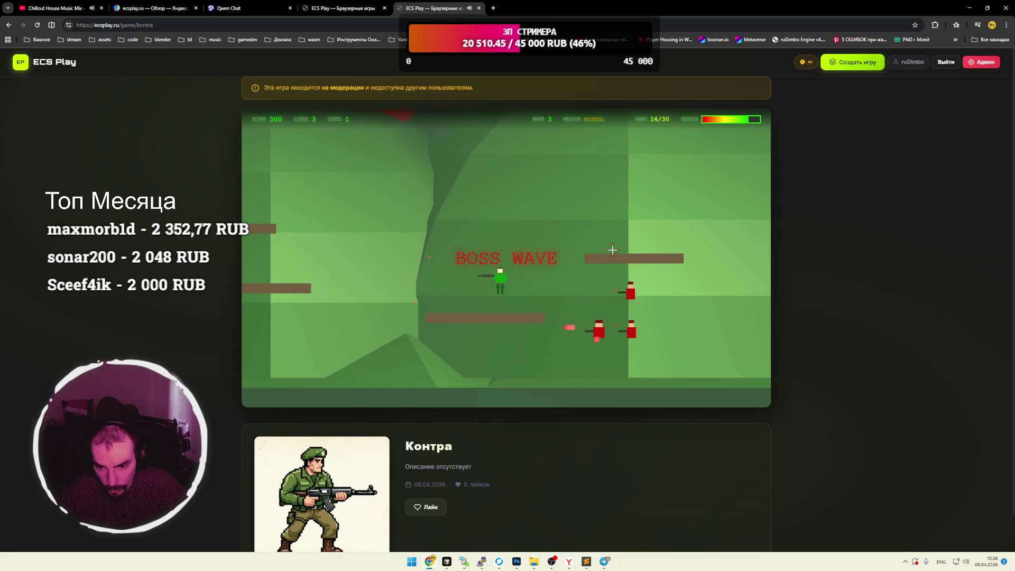
pyautogui.click(613, 250)
pyautogui.click(684, 287)
pyautogui.click(688, 287)
pyautogui.click(698, 286)
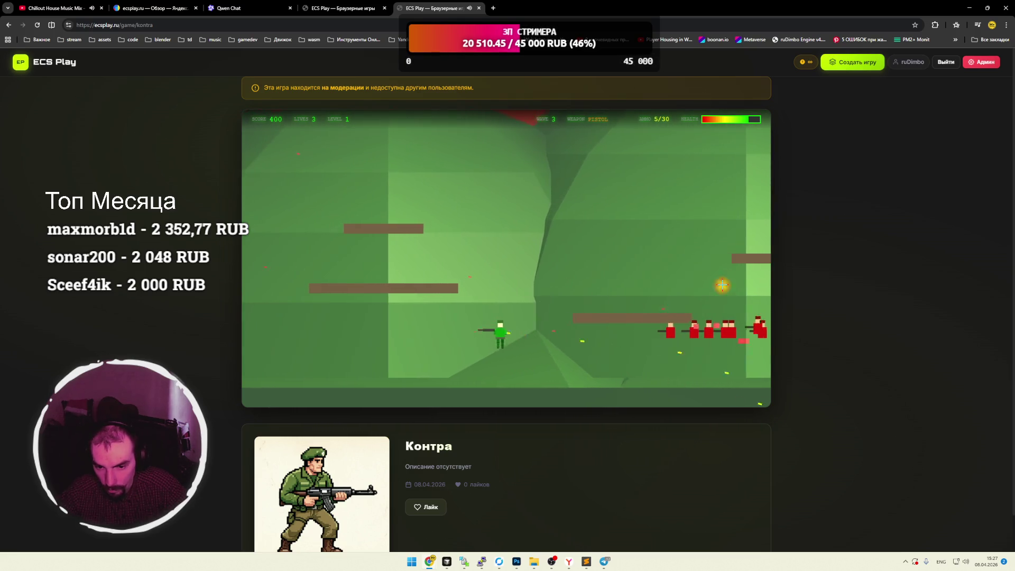
pyautogui.click(709, 285)
pyautogui.click(722, 283)
pyautogui.press('r')
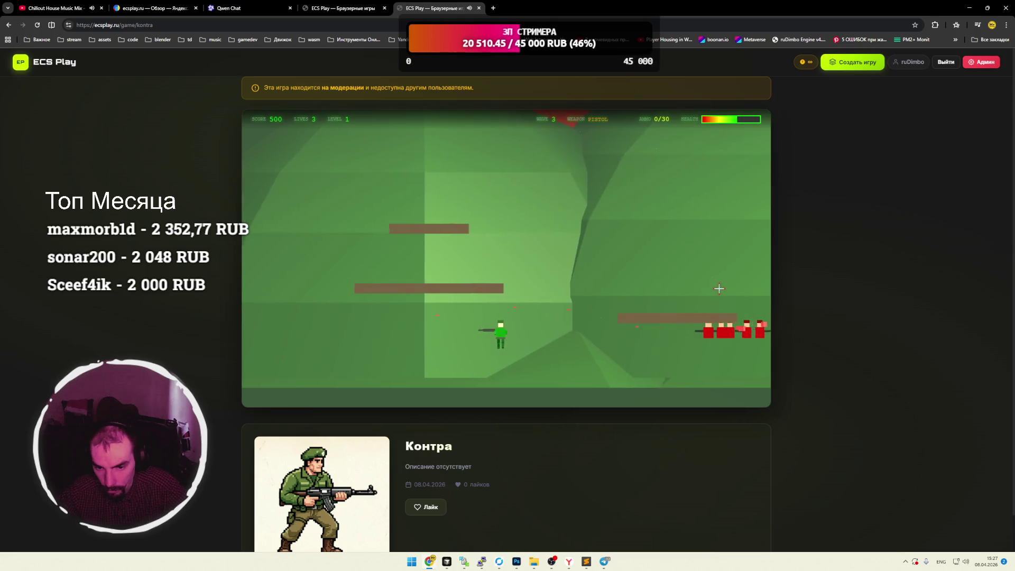
# Fight the red boss in wave 3, bringing the score to 500.
pyautogui.press('a')
pyautogui.click(719, 288)
pyautogui.click(720, 288)
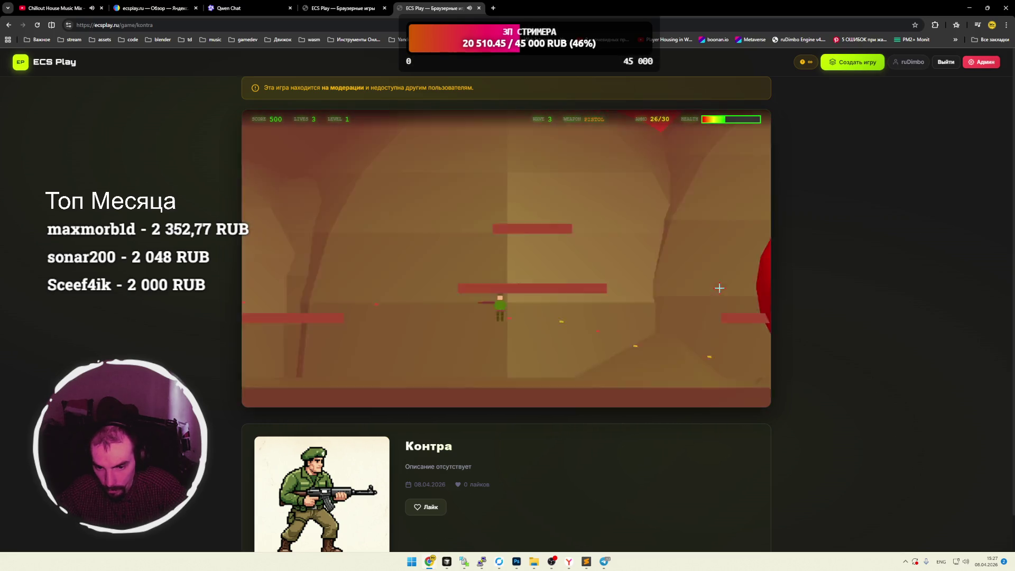
pyautogui.click(720, 288)
pyautogui.click(719, 289)
pyautogui.click(720, 288)
pyautogui.click(720, 287)
pyautogui.click(721, 286)
pyautogui.click(723, 286)
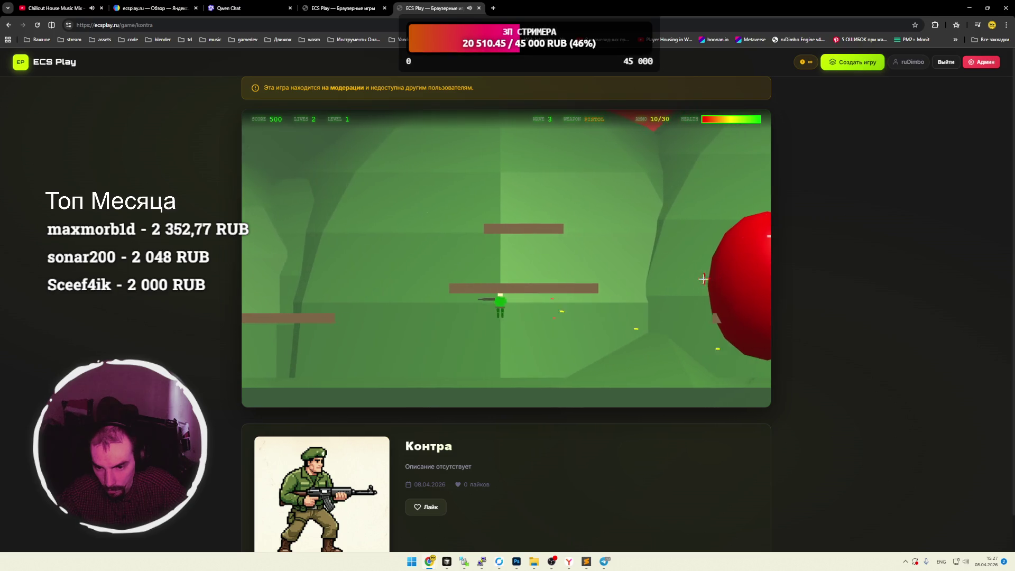
pyautogui.click(723, 285)
pyautogui.click(725, 285)
pyautogui.click(726, 285)
pyautogui.click(725, 284)
pyautogui.click(729, 282)
pyautogui.click(731, 280)
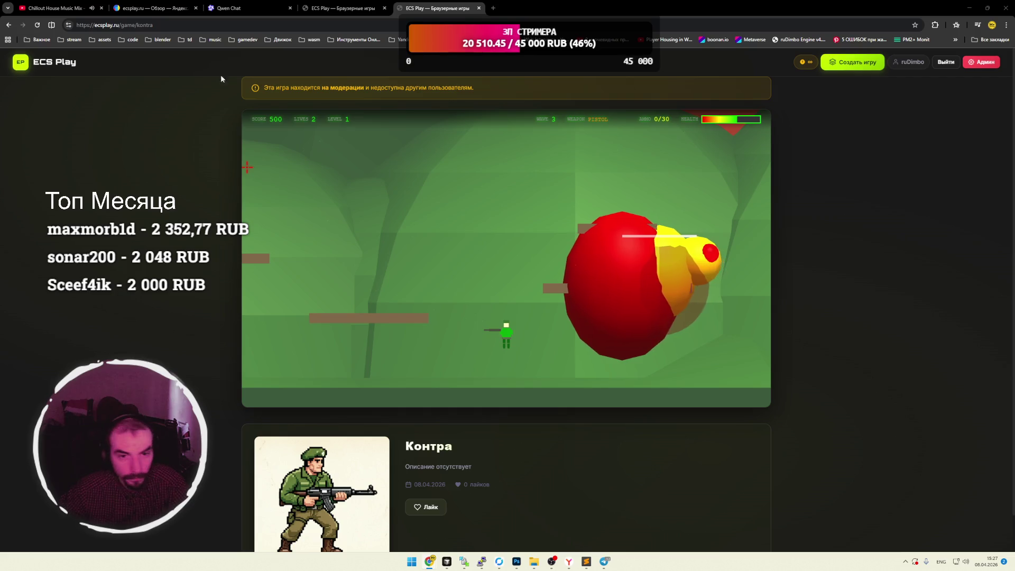
# Load the КосмоЩИТ game page by pasting its address into the address bar.
pyautogui.click(356, 24)
pyautogui.write('https://ecsplay.ru/game/kosmoshchit')
pyautogui.press('Return')
# Launch КосмоЩИТ and play the first rounds of planet defence.
pyautogui.click(502, 242)
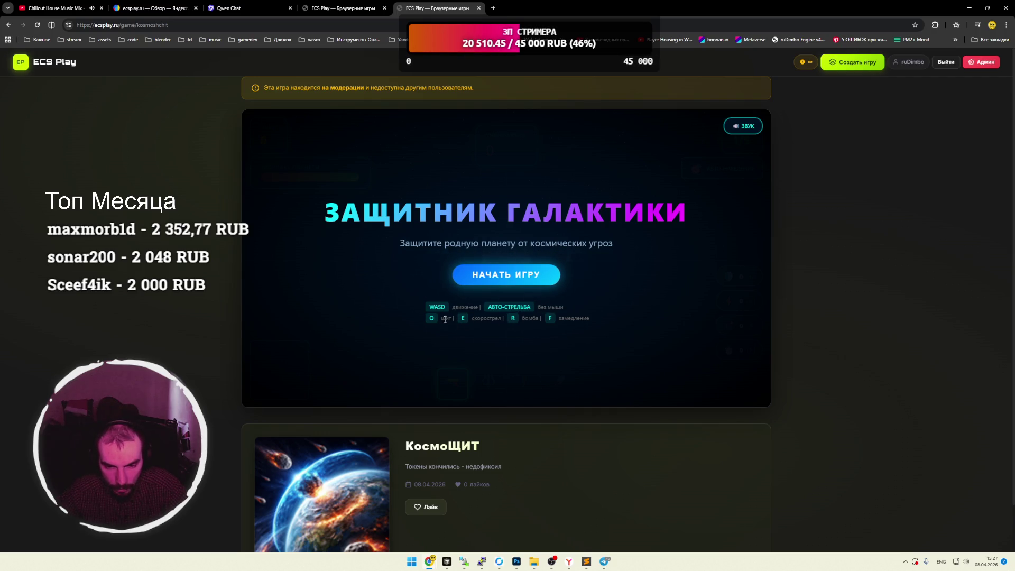
pyautogui.click(521, 276)
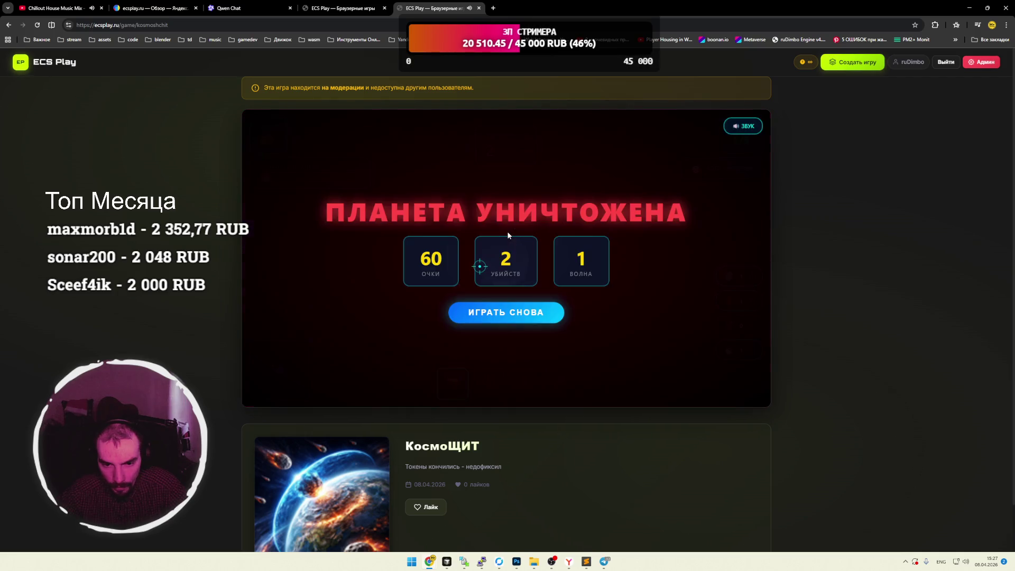
pyautogui.click(521, 311)
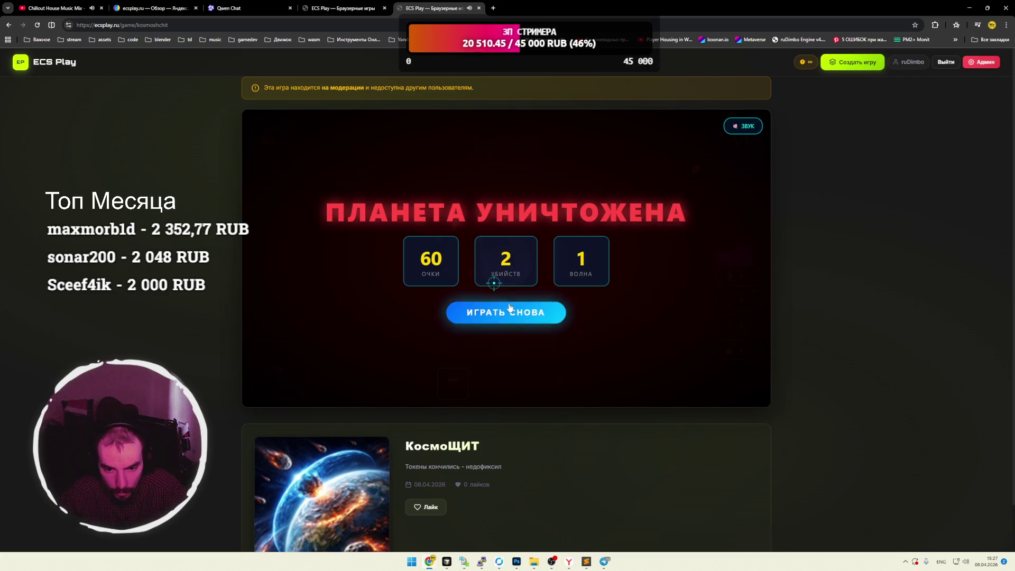
pyautogui.click(480, 312)
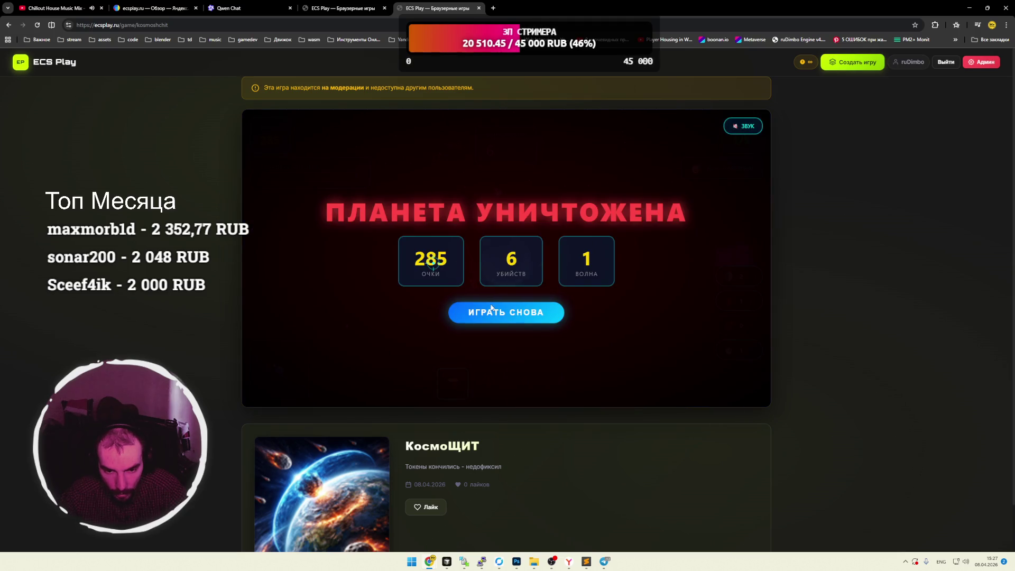
pyautogui.click(505, 311)
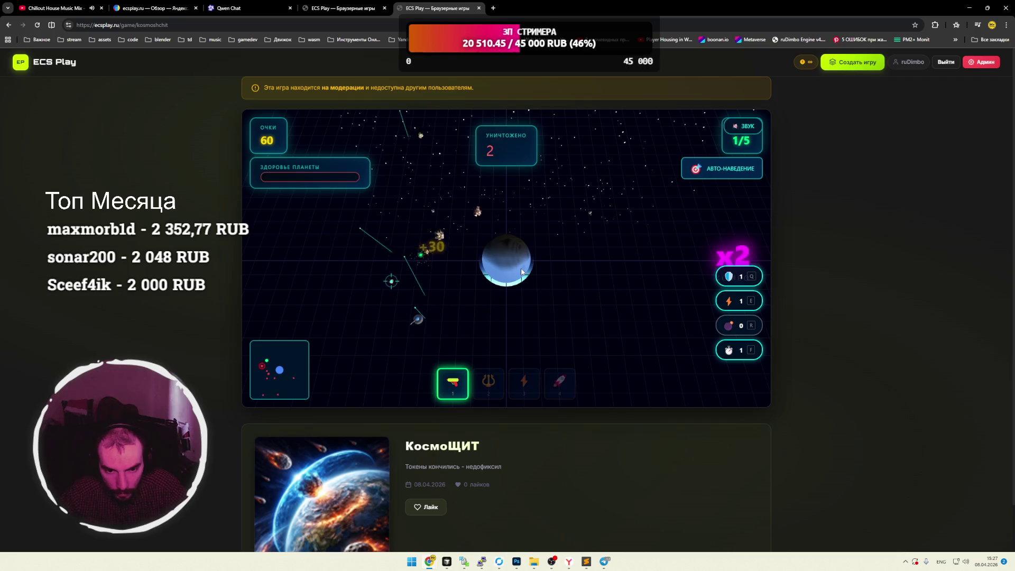
# Replay КосмоЩИТ until the planet falls at 135 points, then go back to Лабиринт 3D.
pyautogui.click(524, 312)
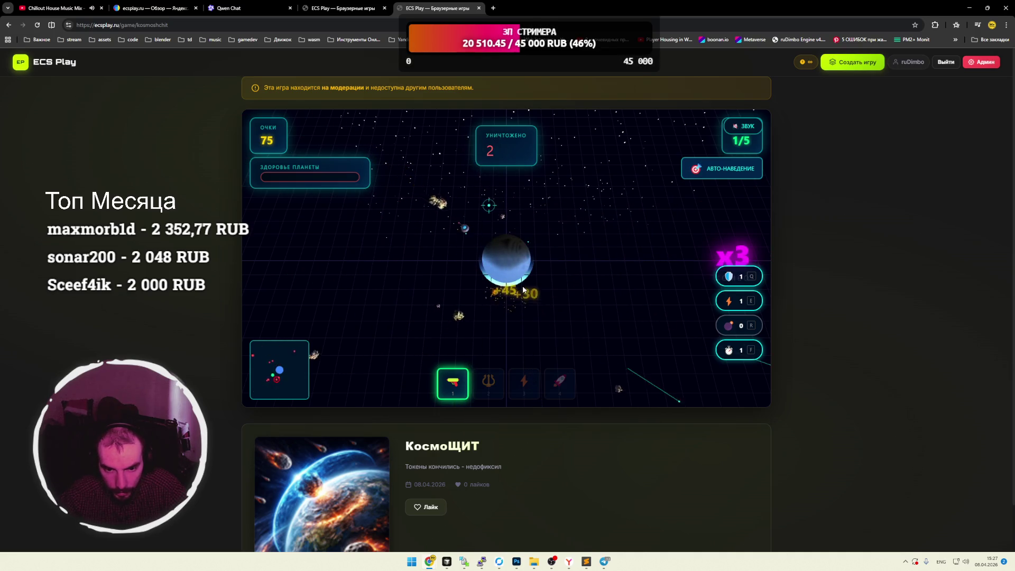
pyautogui.click(511, 310)
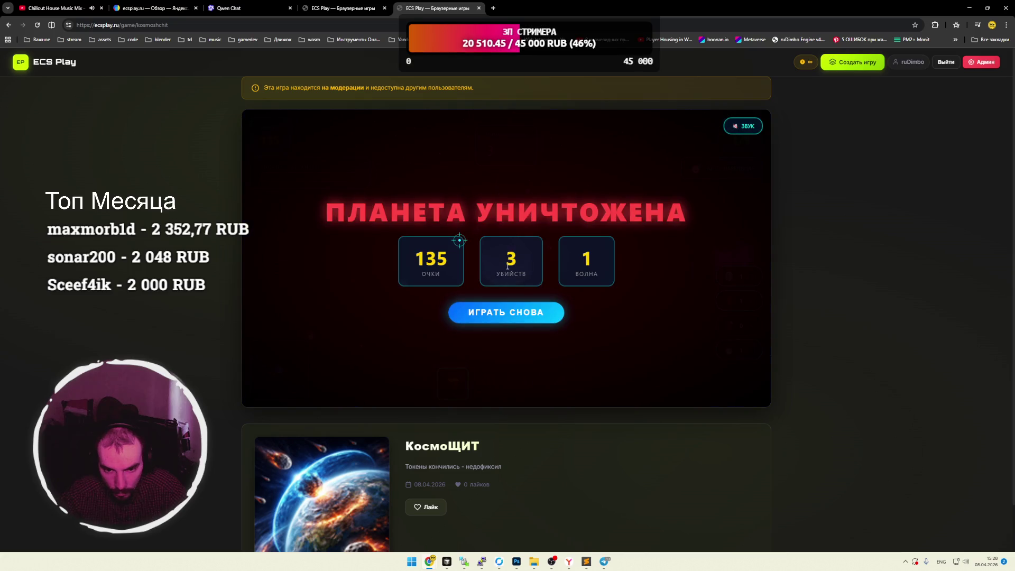
pyautogui.click(507, 310)
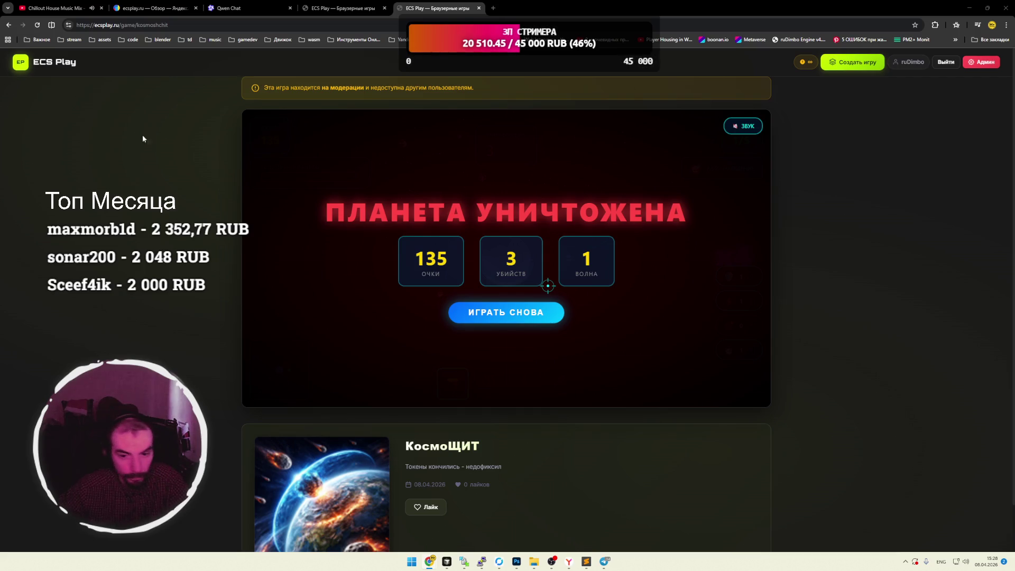
pyautogui.hotkey('alt', 'Left')
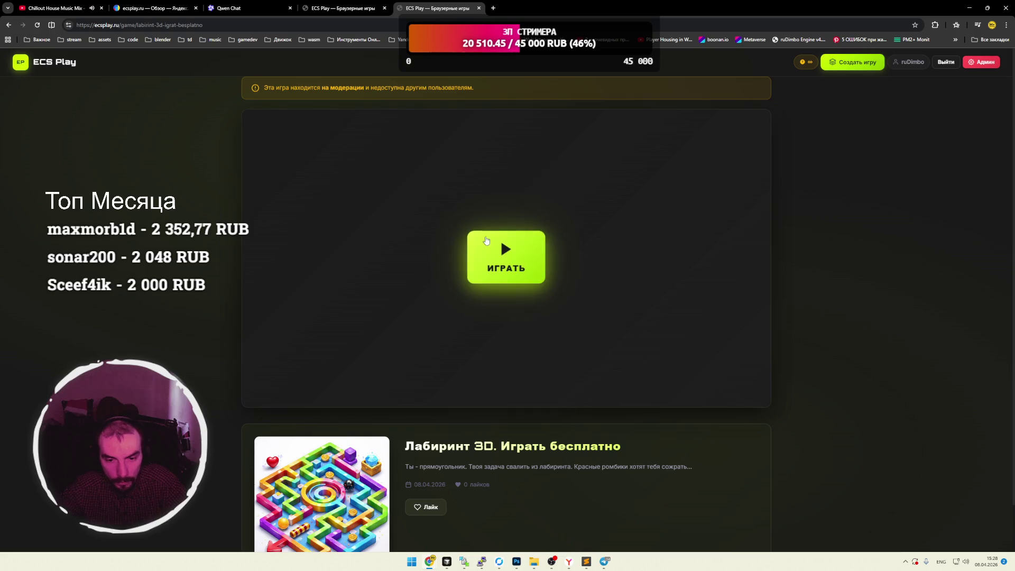
# Walk the Лабиринт 3D maze to 100 points and 1/5 collected, then switch to the chat tab.
pyautogui.press('space')
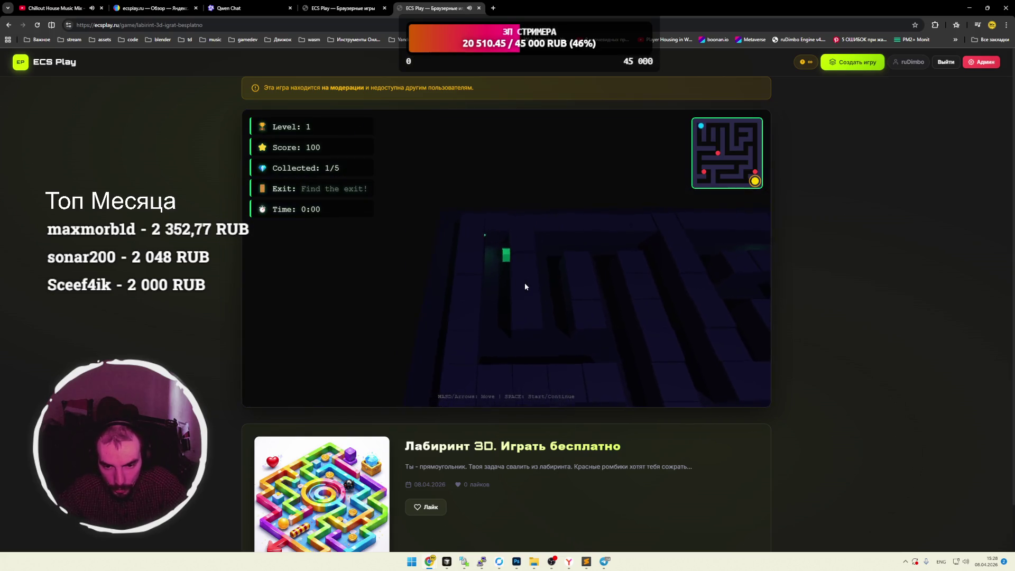
pyautogui.press('s')
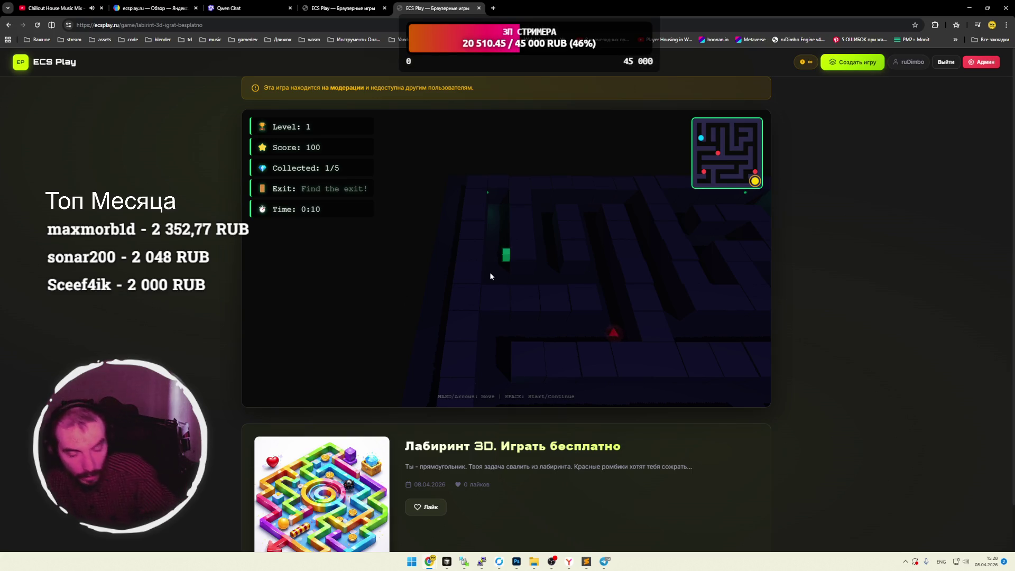
pyautogui.click(327, 9)
# Close the maze tab and open the ECS Play home page in a fresh tab, skimming it.
pyautogui.click(479, 9)
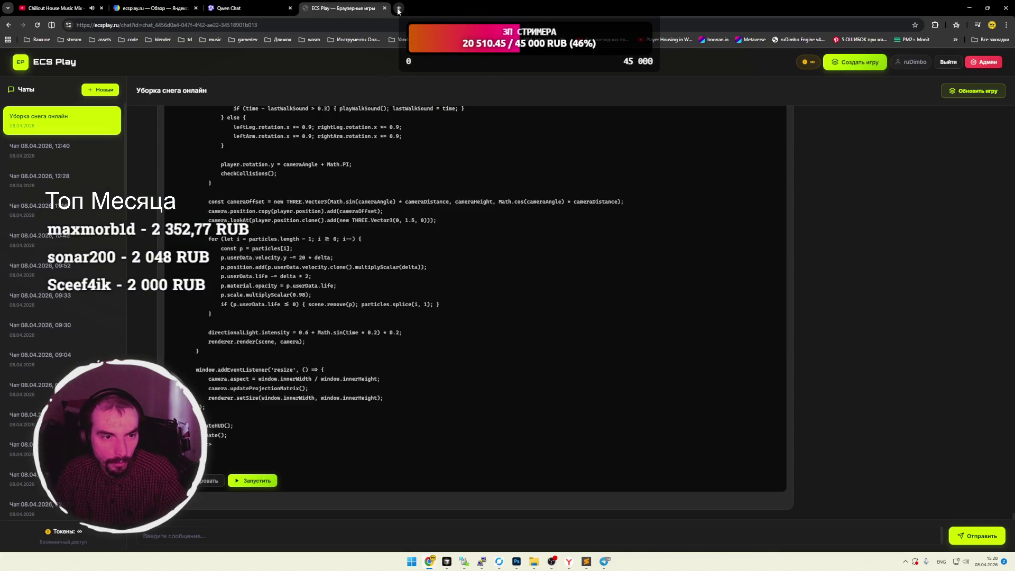
pyautogui.click(398, 9)
pyautogui.click(356, 11)
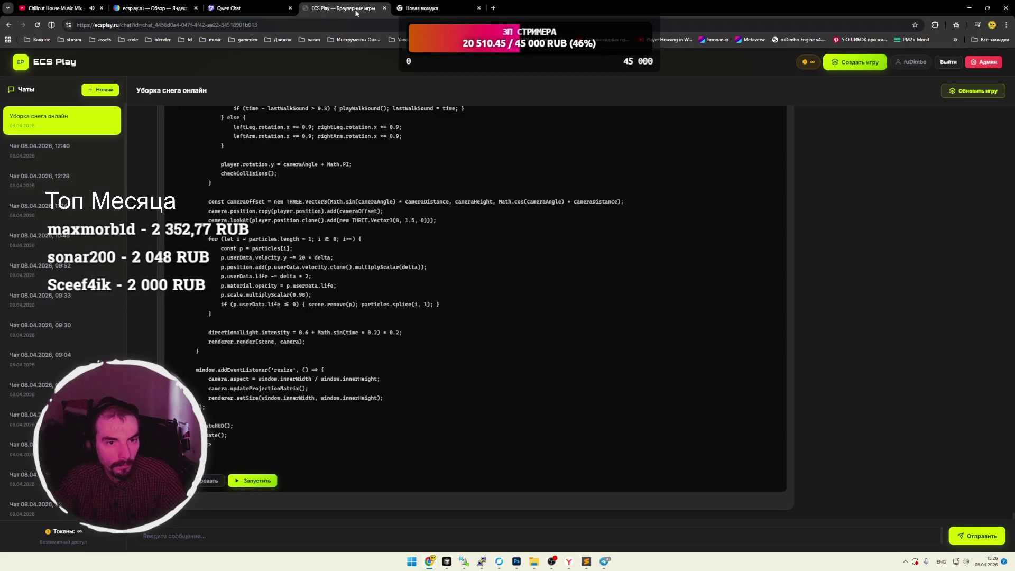
pyautogui.middleClick(65, 66)
pyautogui.click(573, 8)
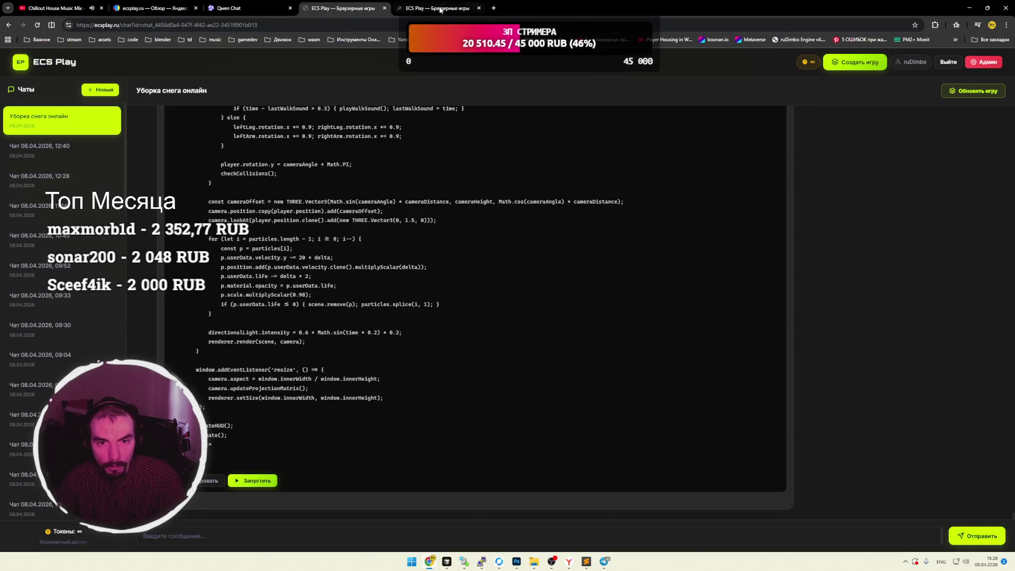
pyautogui.click(439, 8)
pyautogui.scroll(-5, 266, 225)
pyautogui.scroll(3, 266, 225)
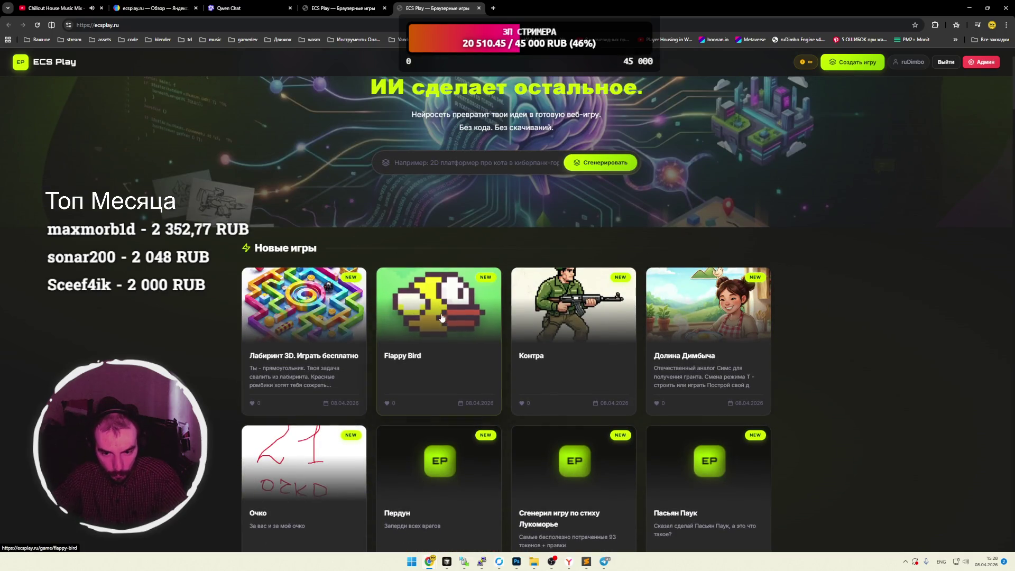
pyautogui.scroll(-1, 370, 325)
pyautogui.scroll(3, 439, 325)
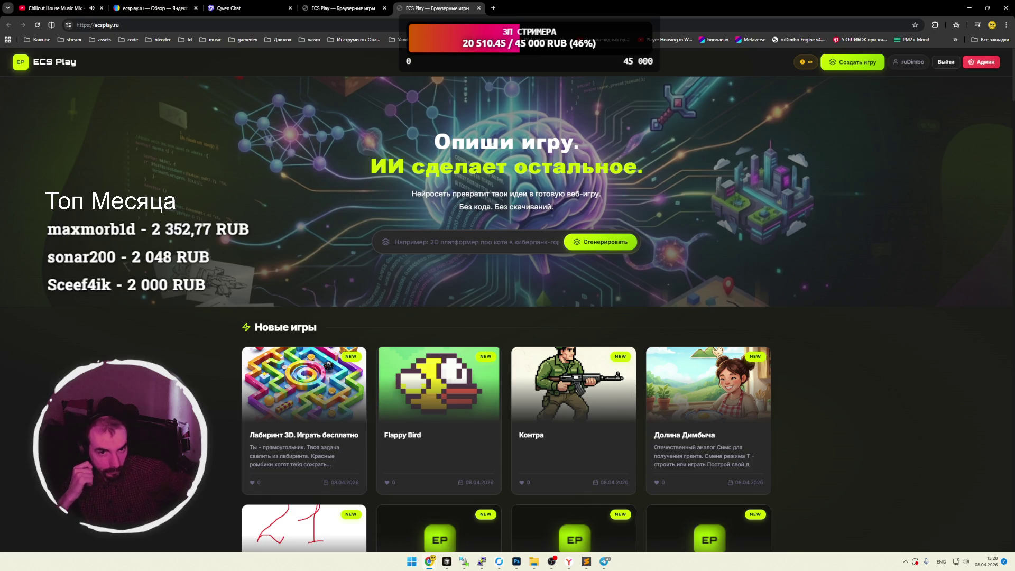
# Google 'юкасса' in a new tab and open the yookassa.ru home page.
pyautogui.click(493, 8)
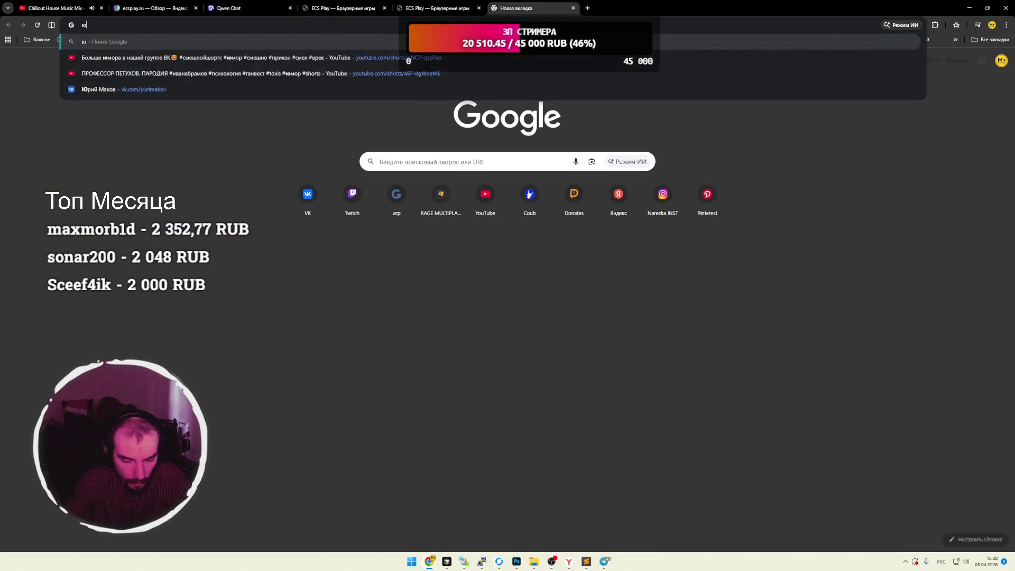
pyautogui.write('юкасса')
pyautogui.press('Return')
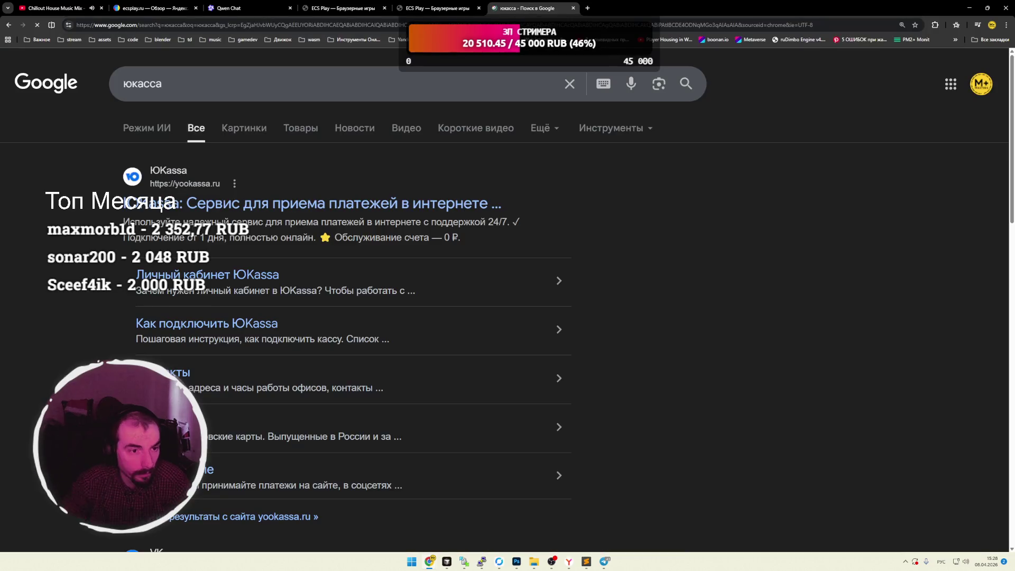
pyautogui.click(252, 207)
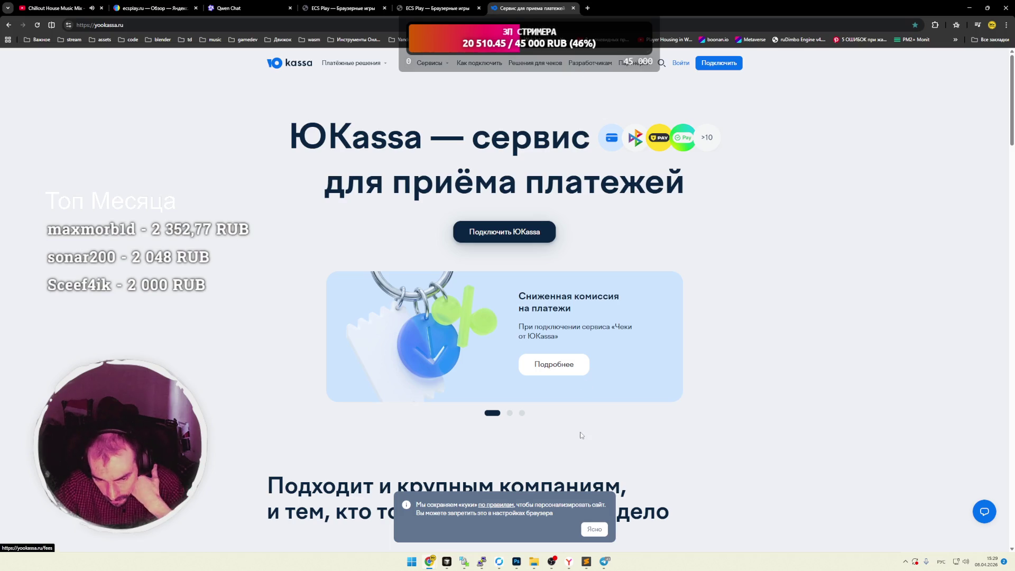
# Dismiss the cookie notice and advance the promo carousel to the receipts slide.
pyautogui.click(595, 530)
pyautogui.click(698, 337)
pyautogui.click(698, 336)
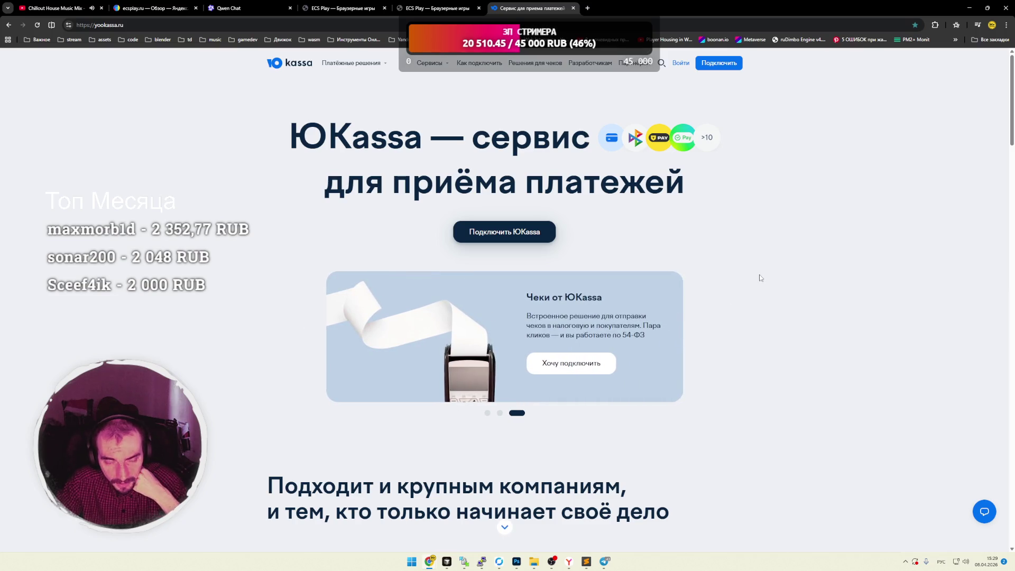
pyautogui.moveTo(681, 192)
pyautogui.mouseDown()
pyautogui.moveTo(290, 130)
pyautogui.moveTo(590, 138)
pyautogui.mouseUp()
pyautogui.click(290, 130)
pyautogui.click(666, 193)
# Scroll to the bottom of the homepage and open the Приём платежей payment methods page.
pyautogui.scroll(-10, 612, 233)
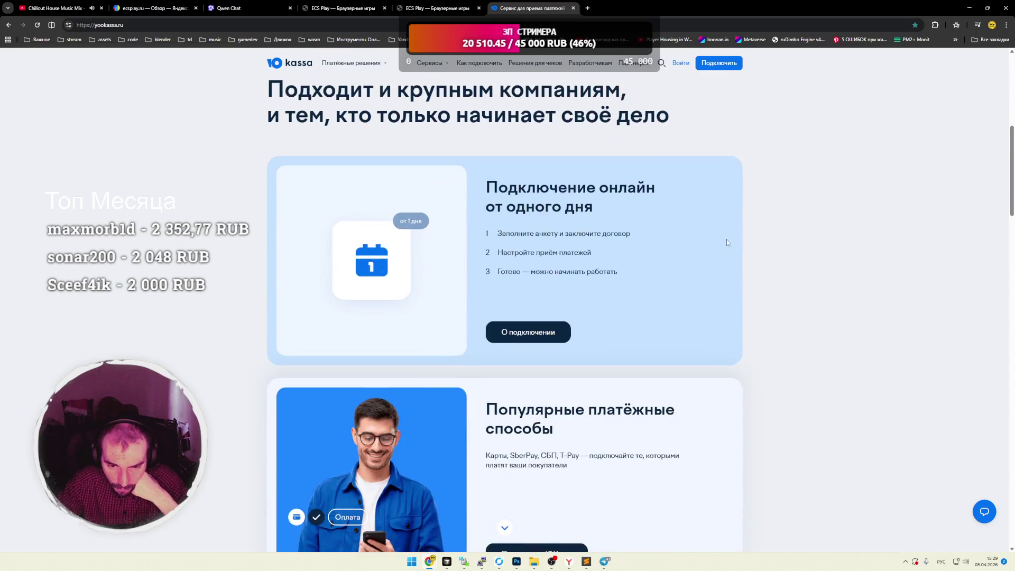
pyautogui.scroll(-15, 781, 242)
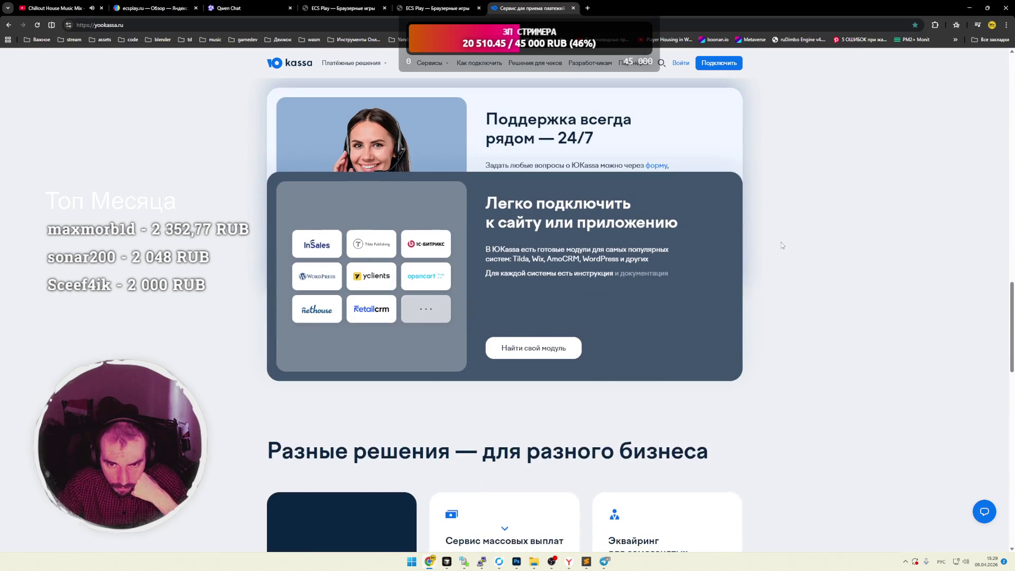
pyautogui.scroll(-3, 781, 243)
pyautogui.scroll(2, 782, 243)
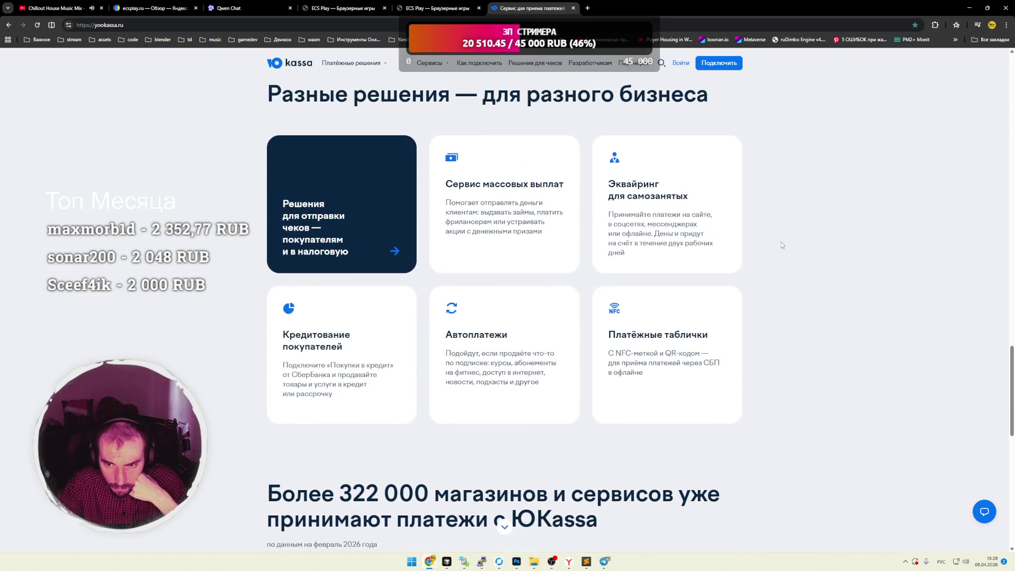
pyautogui.scroll(-10, 781, 242)
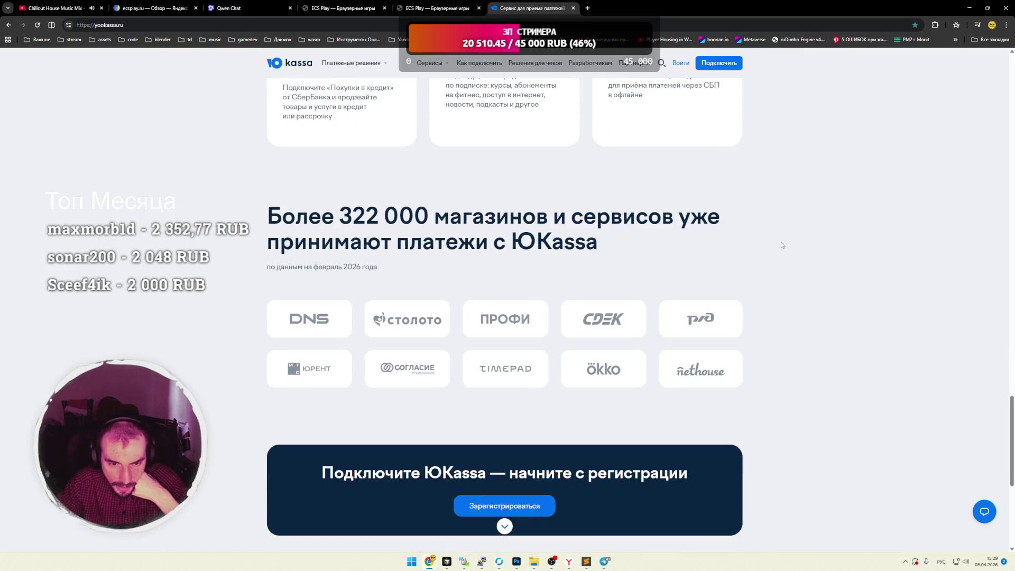
pyautogui.scroll(-1, 782, 243)
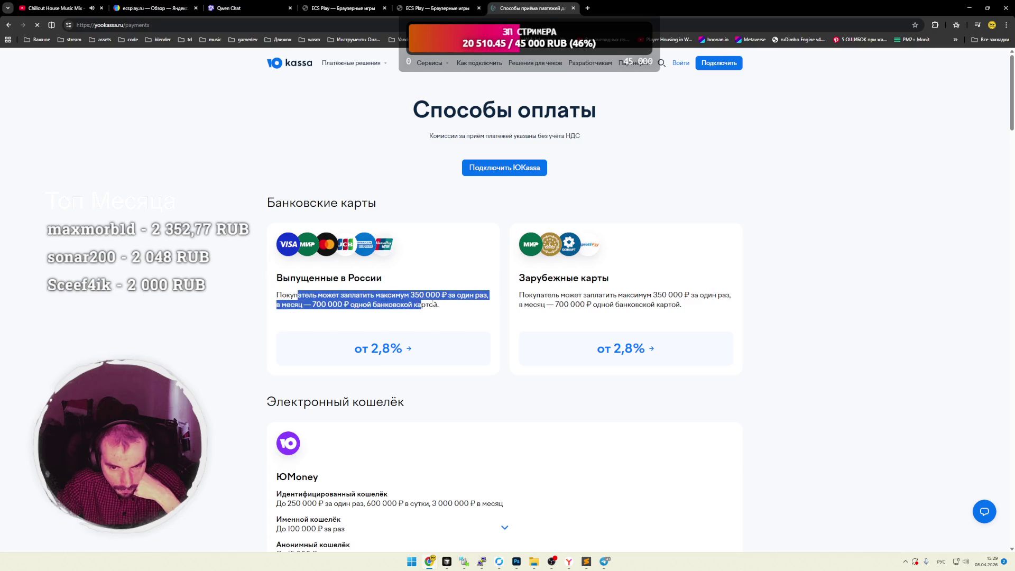
pyautogui.tripleClick(384, 301)
pyautogui.click(385, 303)
pyautogui.scroll(-2, 386, 304)
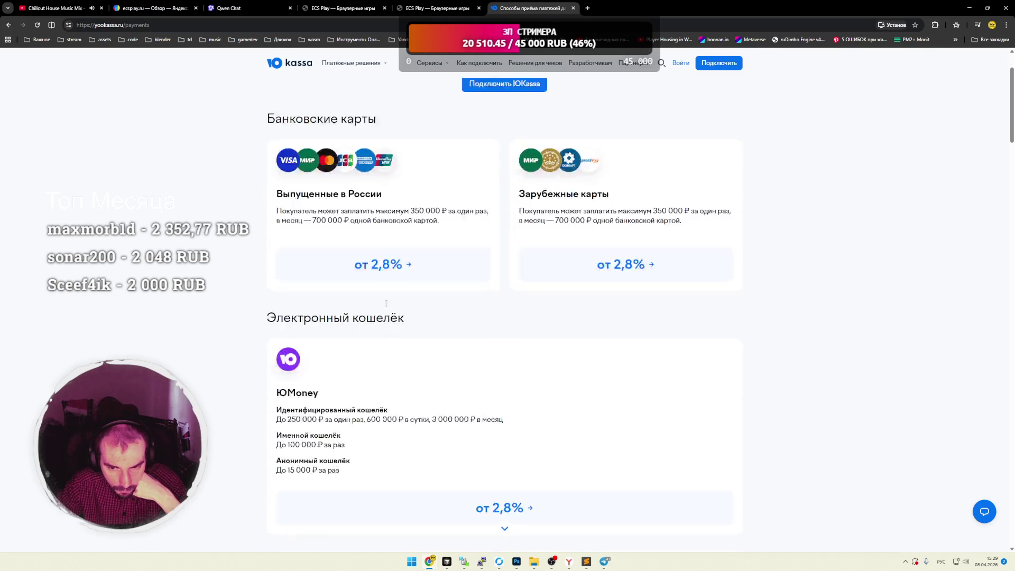
# Scroll through the fee cards from bank cards down to B2B СберБизнес payments (0.4% + НДС to 3.5%).
pyautogui.scroll(-4, 386, 303)
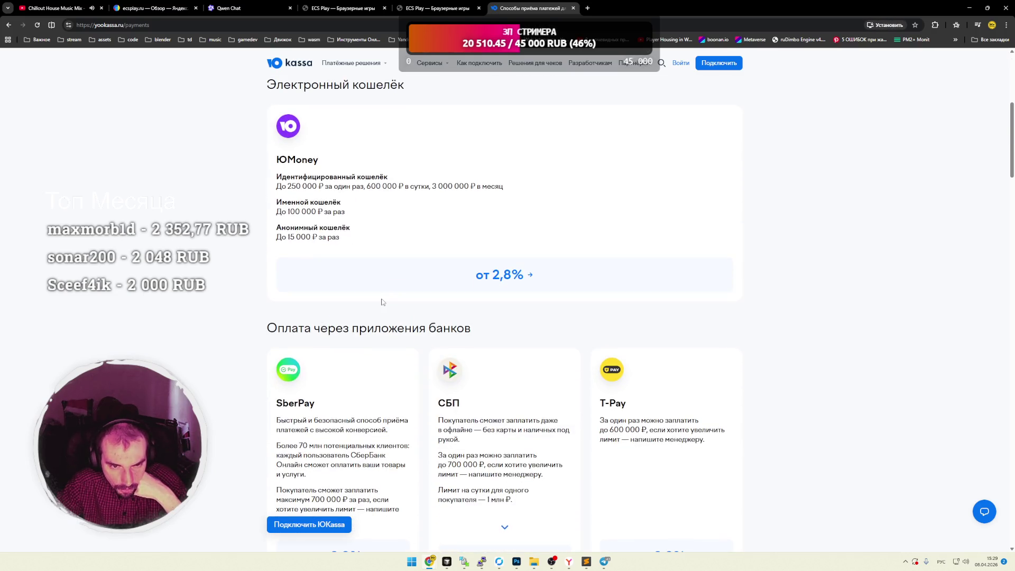
pyautogui.scroll(-3, 383, 302)
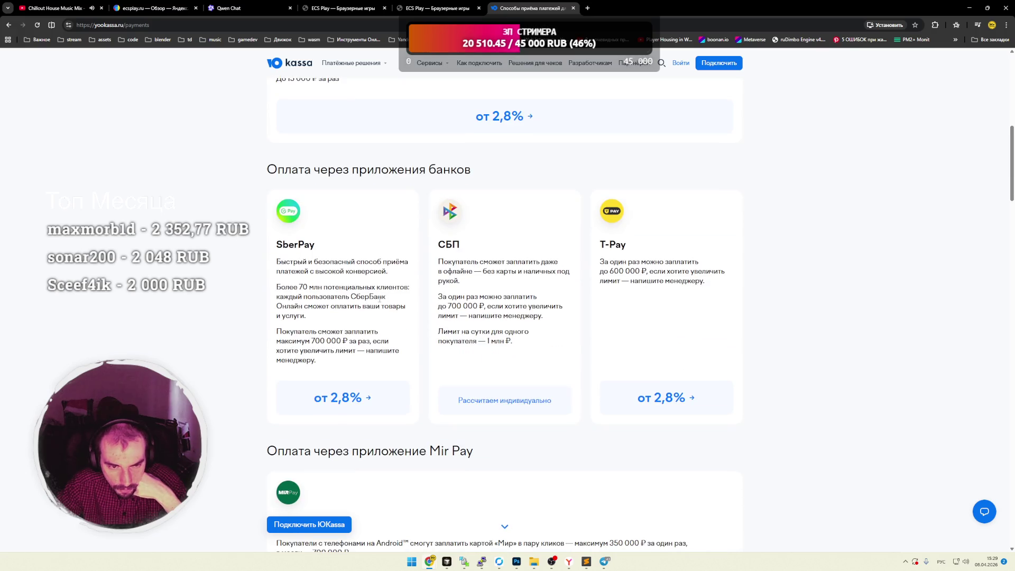
pyautogui.scroll(-6, 381, 303)
pyautogui.scroll(-4, 379, 302)
pyautogui.scroll(-3, 381, 302)
pyautogui.scroll(-3, 379, 302)
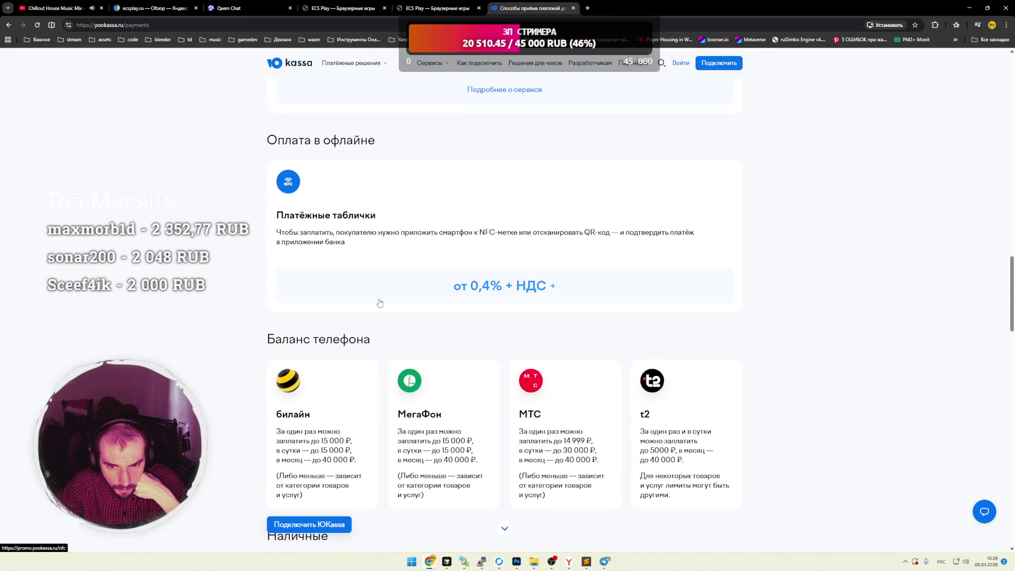
pyautogui.scroll(-8, 379, 302)
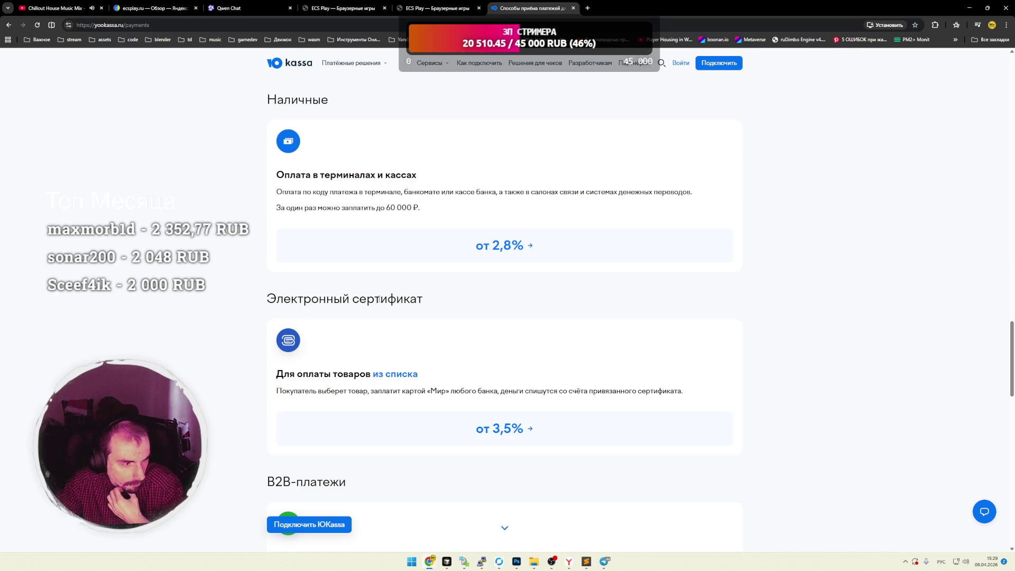
pyautogui.scroll(-4, 379, 299)
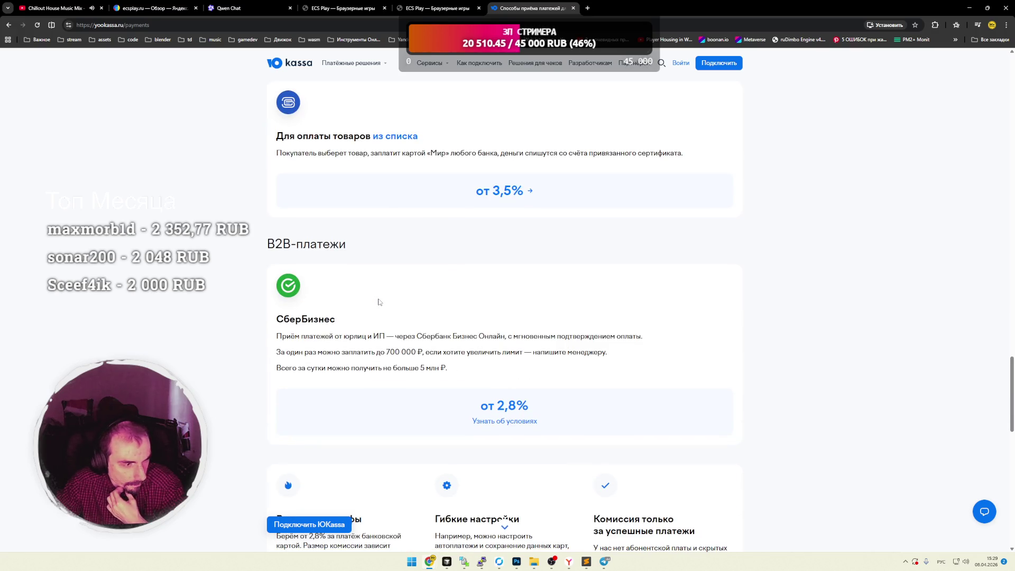
pyautogui.scroll(-4, 379, 303)
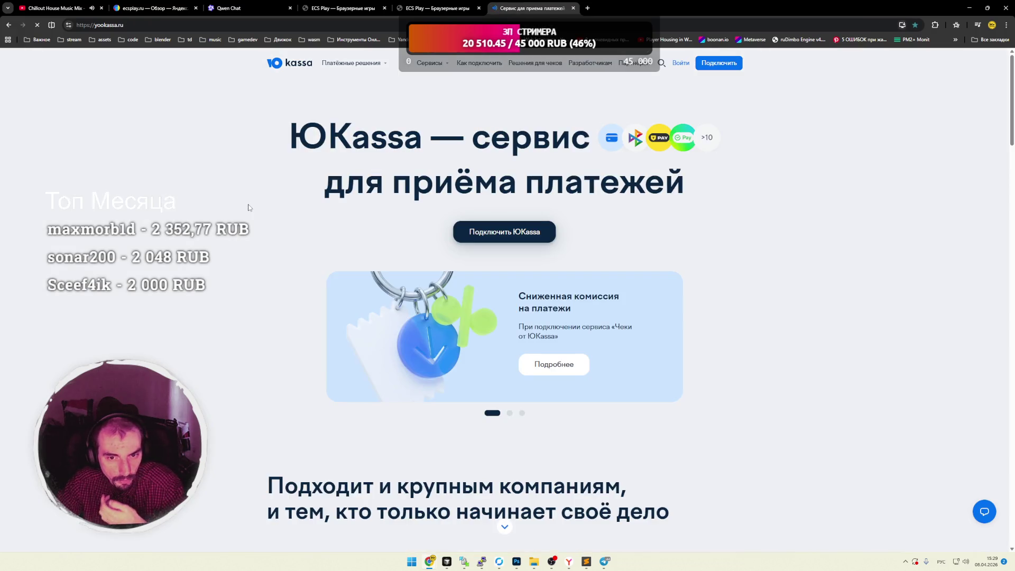
# Return to the YooKassa homepage and close its tab to reveal ECS Play.
pyautogui.moveTo(297, 141)
pyautogui.mouseDown()
pyautogui.moveTo(488, 181)
pyautogui.moveTo(696, 194)
pyautogui.moveTo(350, 138)
pyautogui.mouseUp()
pyautogui.click(696, 194)
pyautogui.click(340, 160)
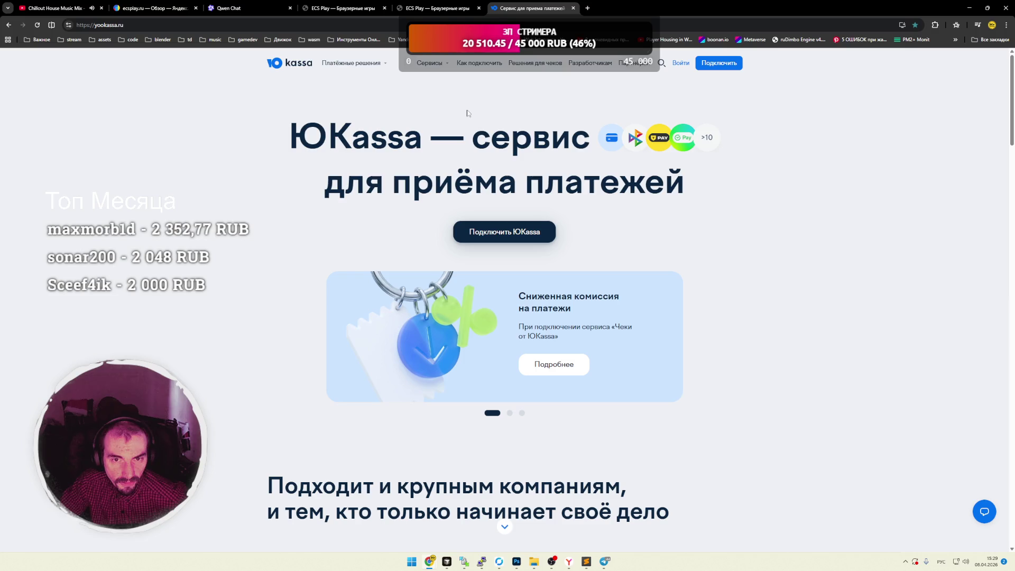
pyautogui.moveTo(438, 67)
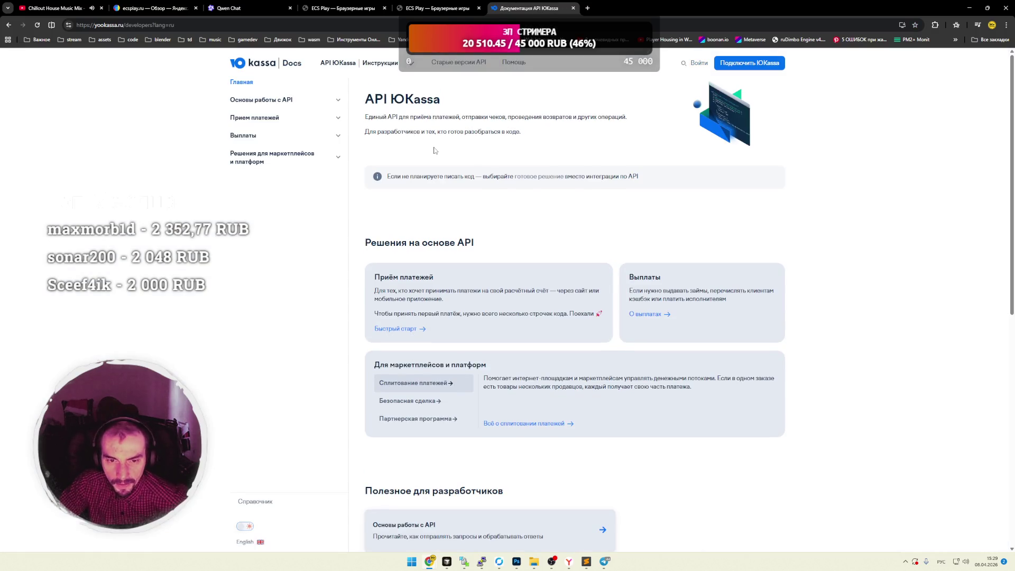
pyautogui.hotkey('alt', 'Left')
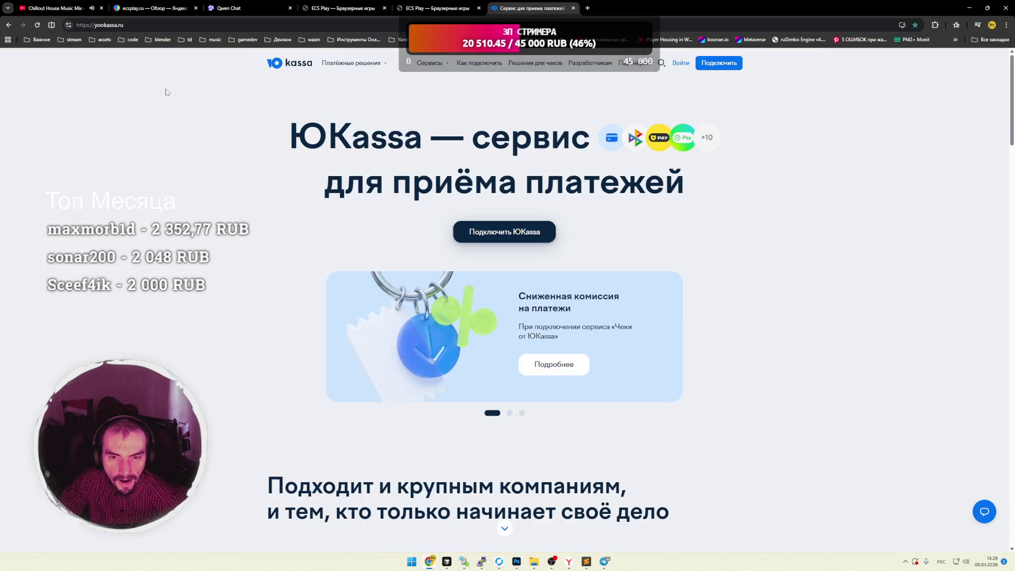
pyautogui.scroll(-5, 168, 95)
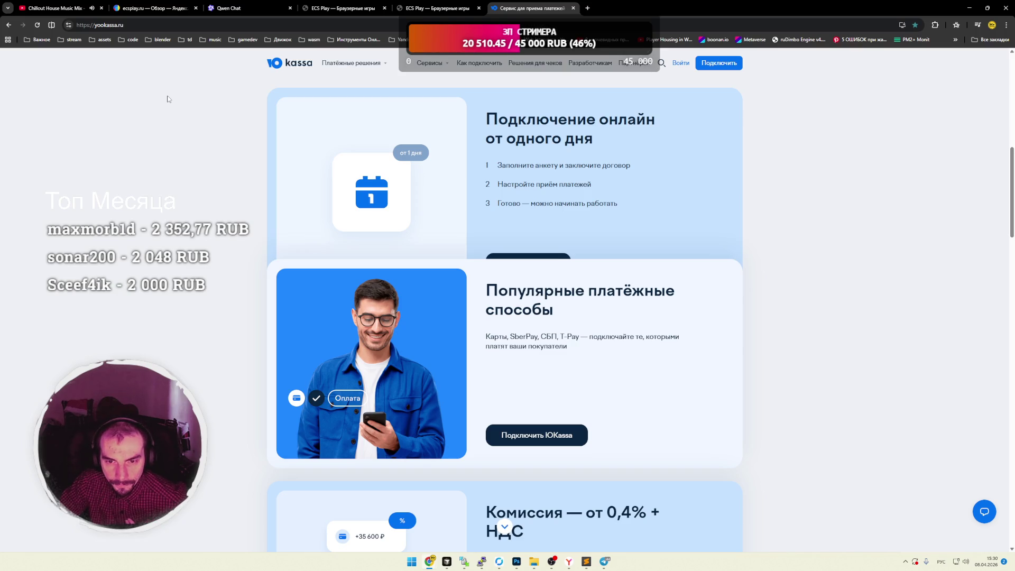
pyautogui.click(573, 8)
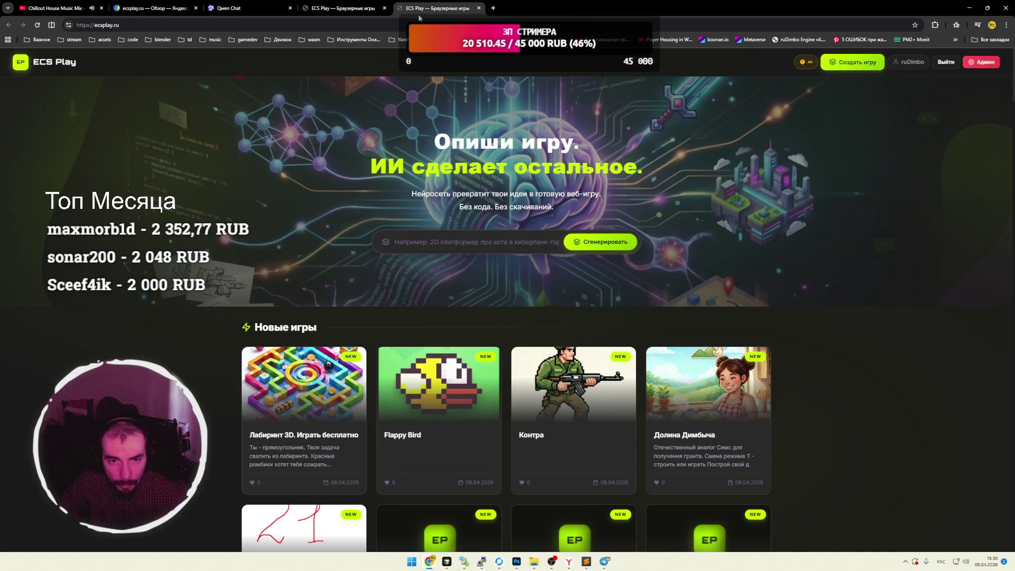
# Scroll the ECS Play home page to Новые игры and open the TOWER DEFENCE game page.
pyautogui.moveTo(385, 151)
pyautogui.mouseDown()
pyautogui.moveTo(614, 205)
pyautogui.moveTo(566, 207)
pyautogui.moveTo(421, 151)
pyautogui.moveTo(599, 211)
pyautogui.mouseUp()
pyautogui.click(599, 211)
pyautogui.scroll(-10, 423, 238)
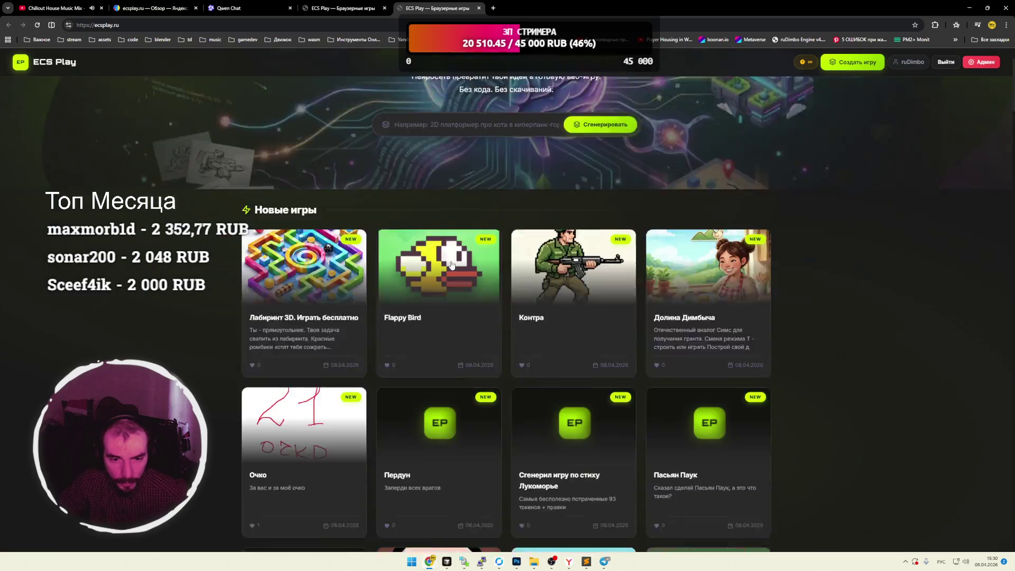
pyautogui.scroll(8, 249, 212)
pyautogui.scroll(3, 250, 212)
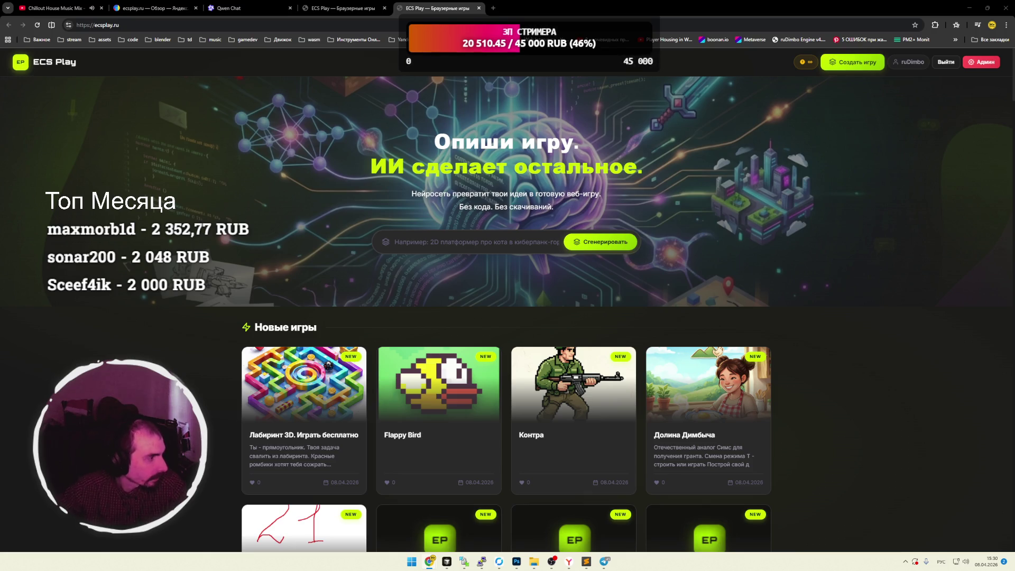
pyautogui.click(282, 407)
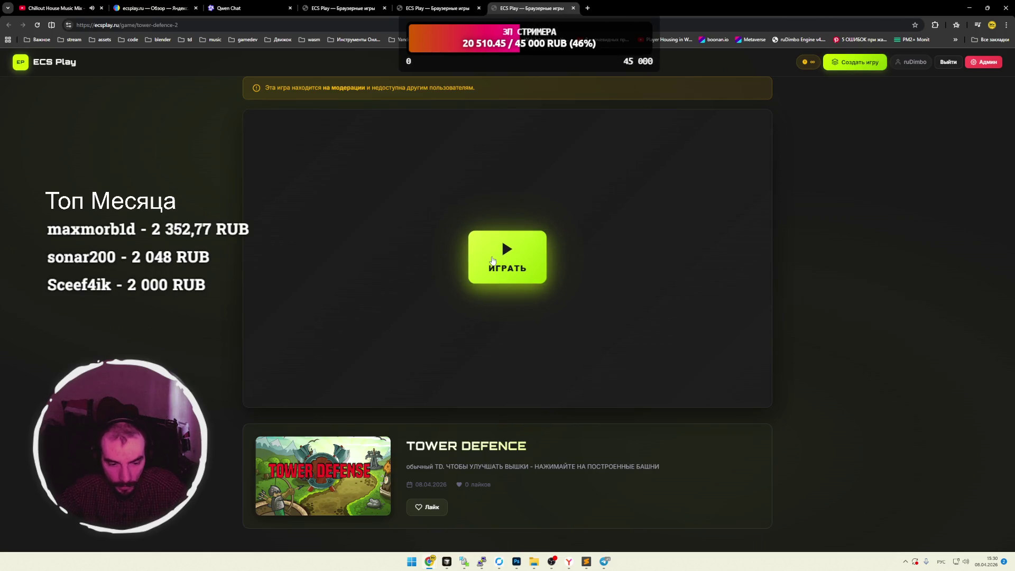
# Start Tower Defence, place Стрелок and frost towers beside the path, and launch wave 1.
pyautogui.click(491, 260)
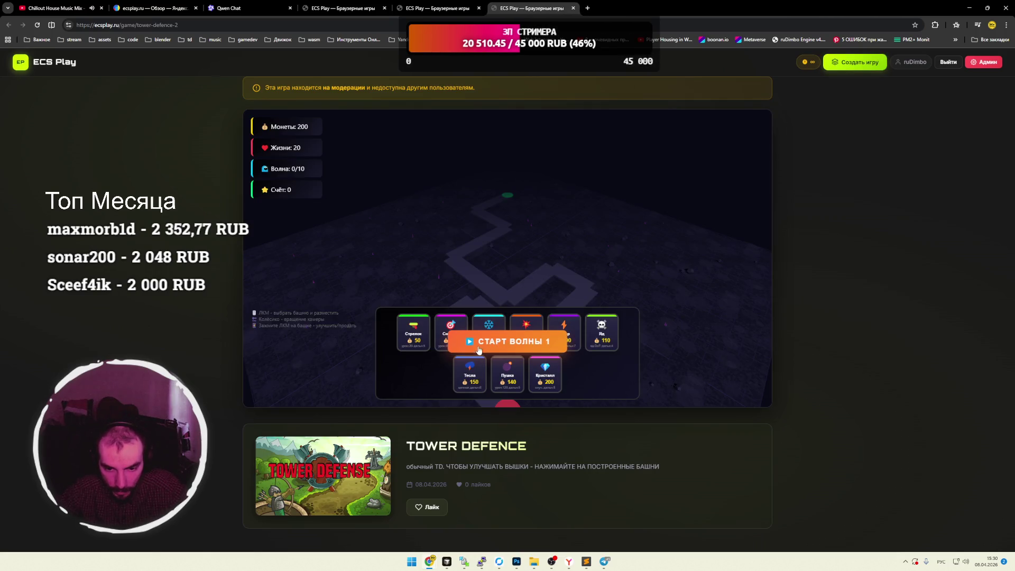
pyautogui.click(414, 330)
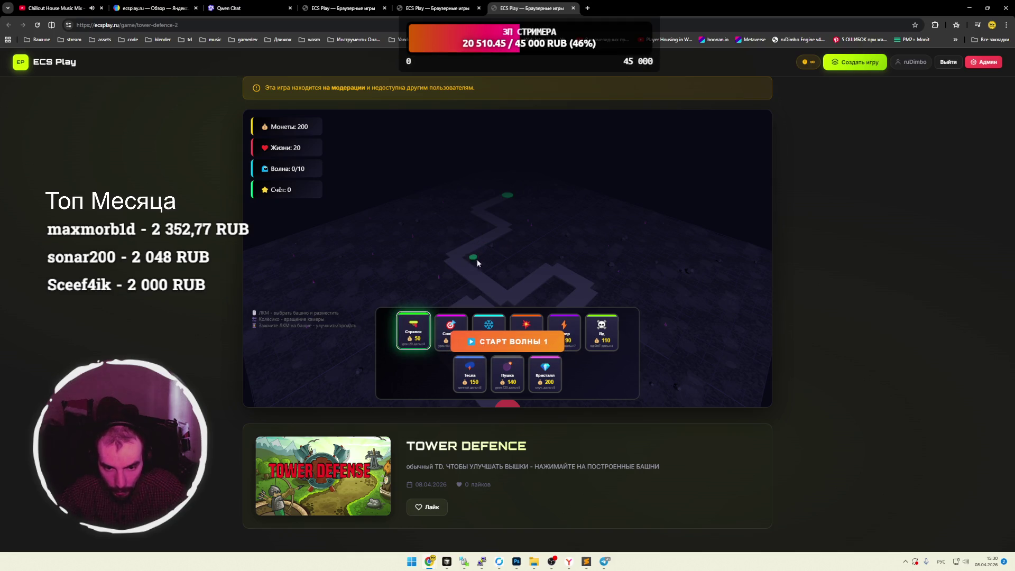
pyautogui.scroll(-5, 470, 249)
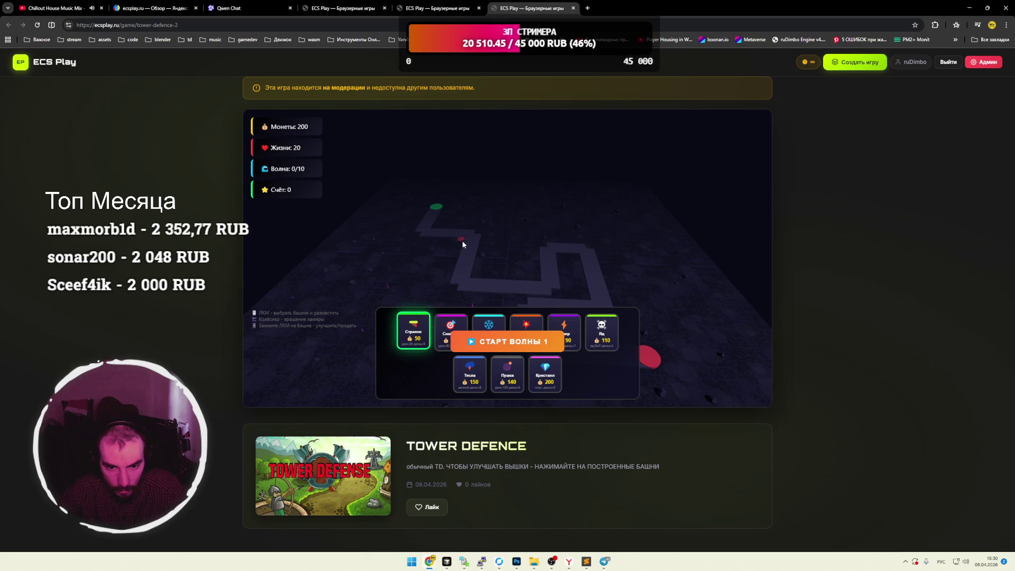
pyautogui.click(452, 243)
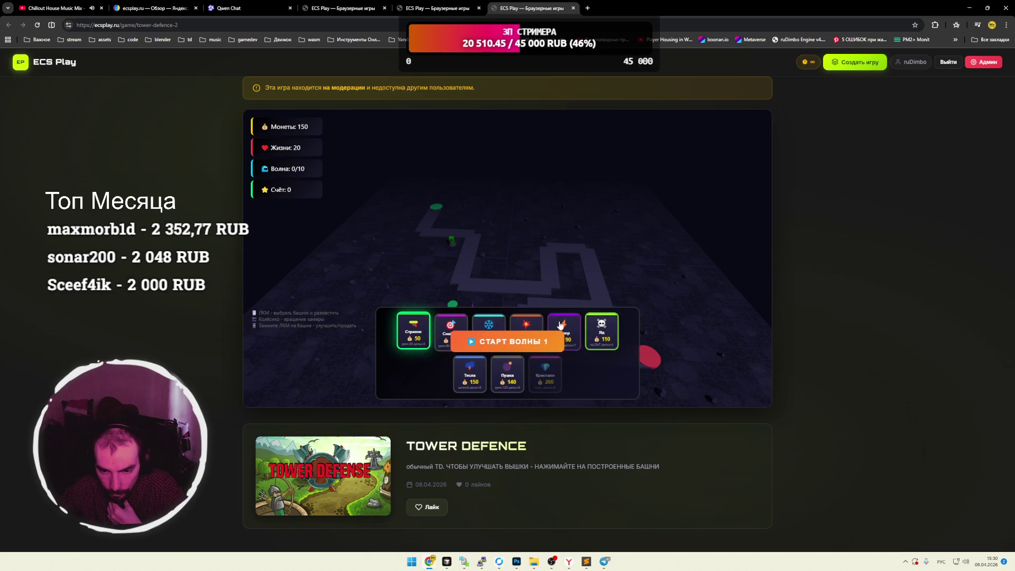
pyautogui.click(489, 323)
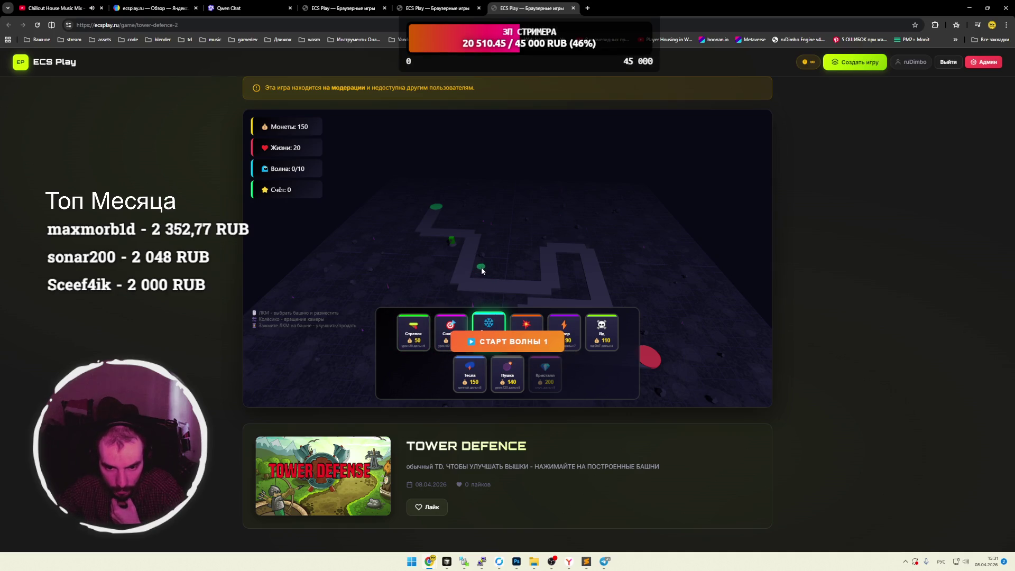
pyautogui.click(482, 270)
pyautogui.click(413, 331)
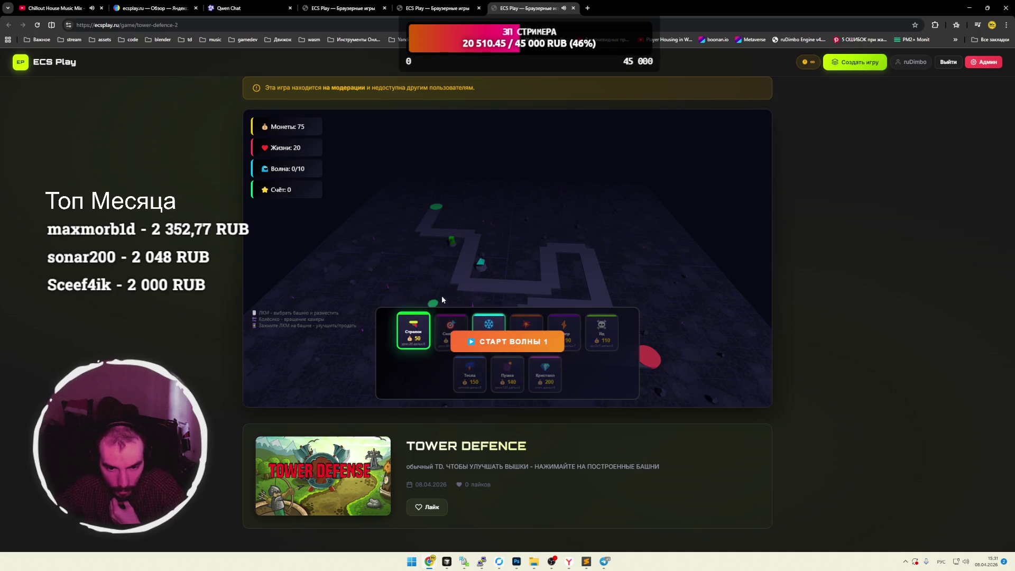
pyautogui.click(483, 252)
pyautogui.click(508, 342)
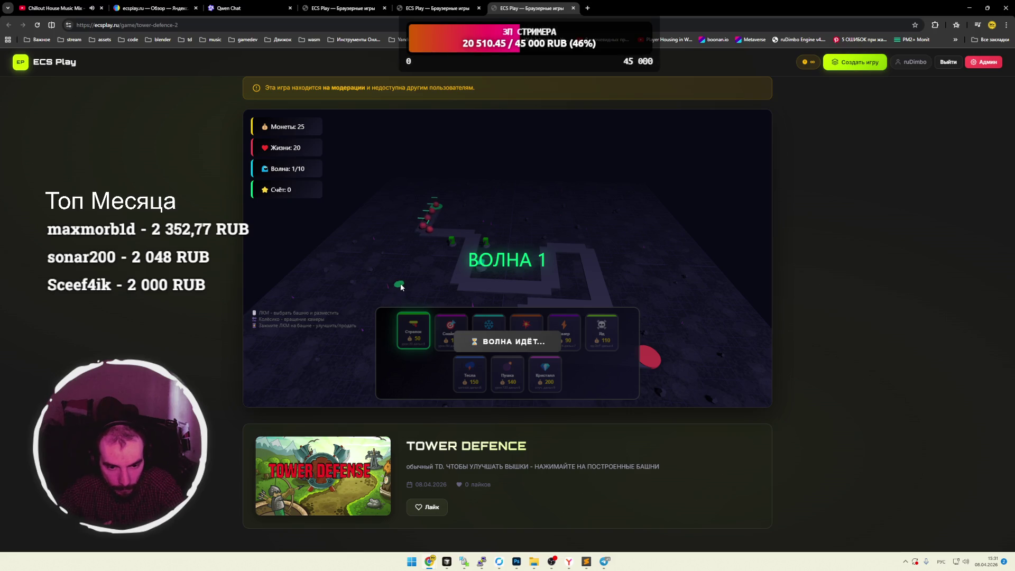
# Build another Стрелок tower during wave 1 and start wave 2.
pyautogui.scroll(-2, 433, 275)
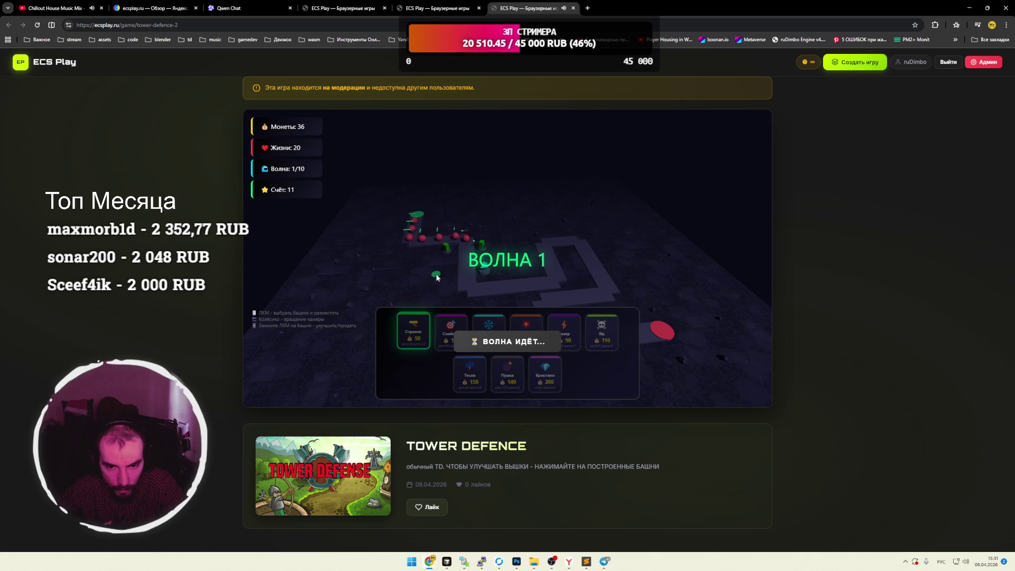
pyautogui.scroll(-4, 541, 267)
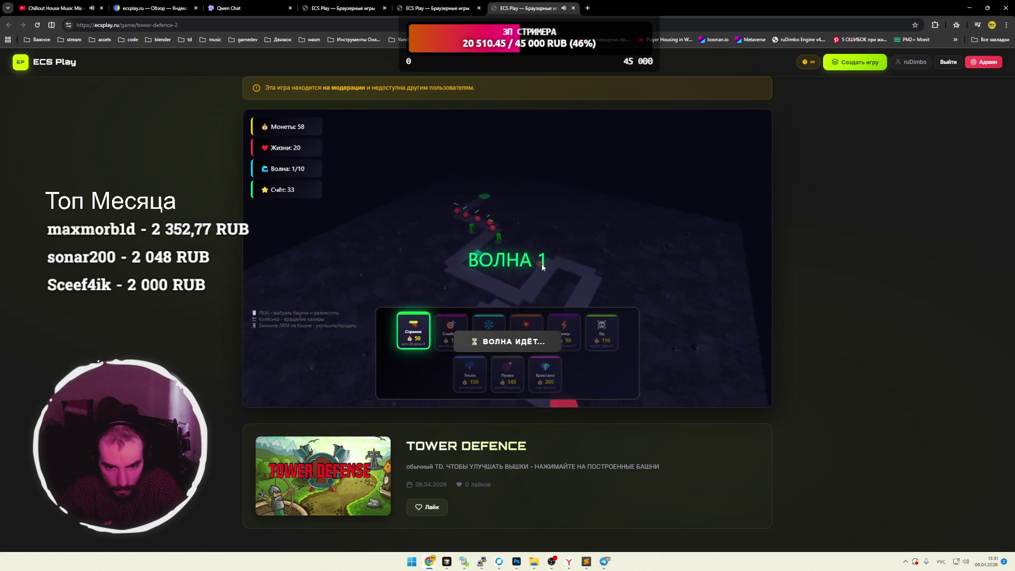
pyautogui.scroll(-2, 502, 269)
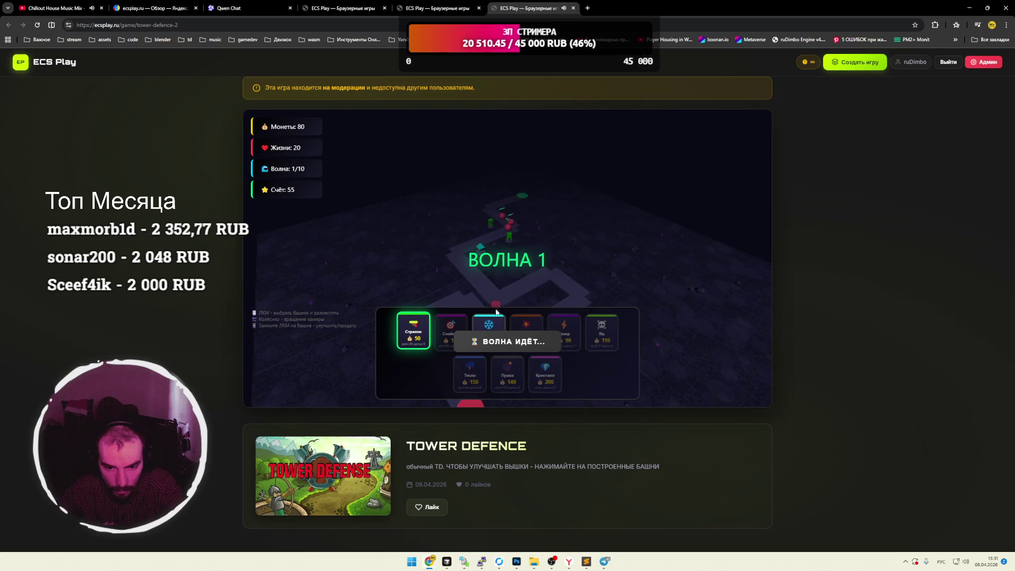
pyautogui.click(421, 275)
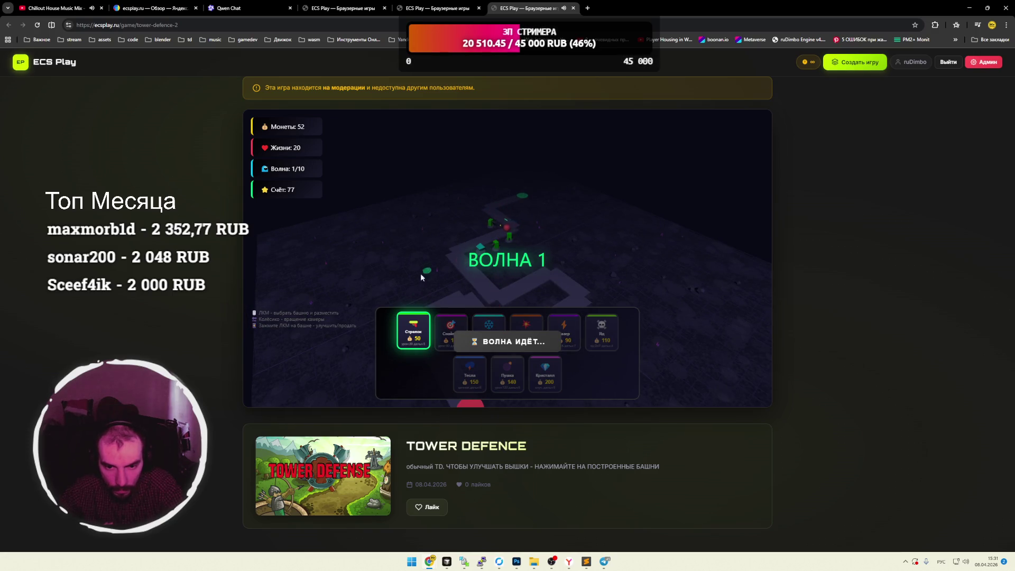
pyautogui.click(502, 342)
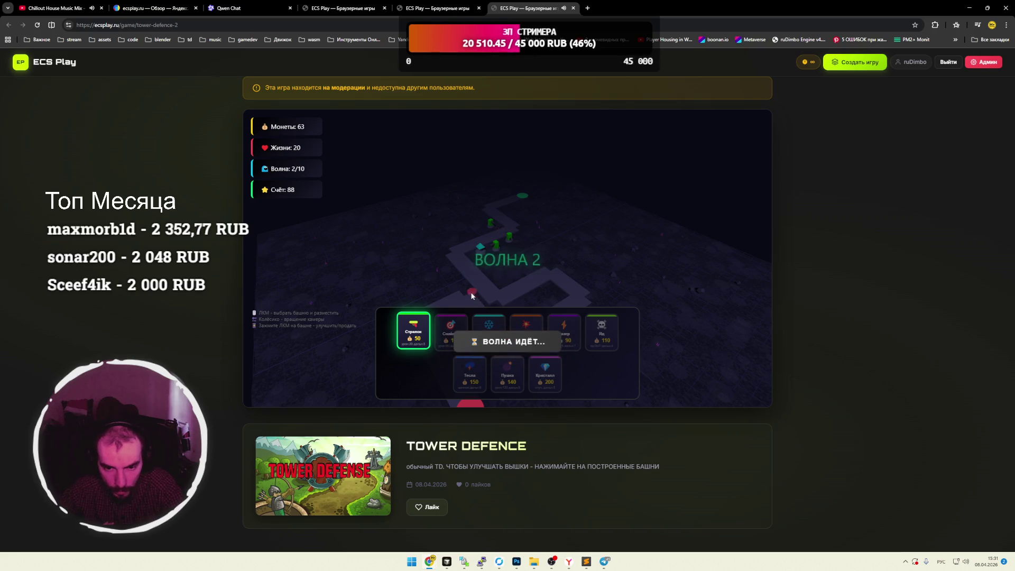
# Add two Стрелок towers and a Снайпер tower, start wave 3, then switch to Qwen Chat.
pyautogui.click(485, 234)
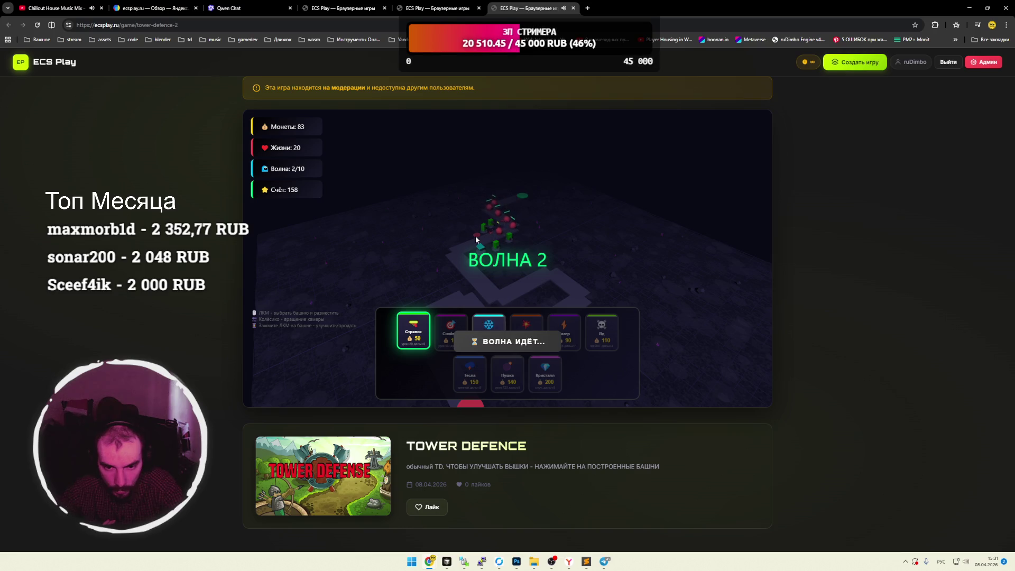
pyautogui.click(475, 236)
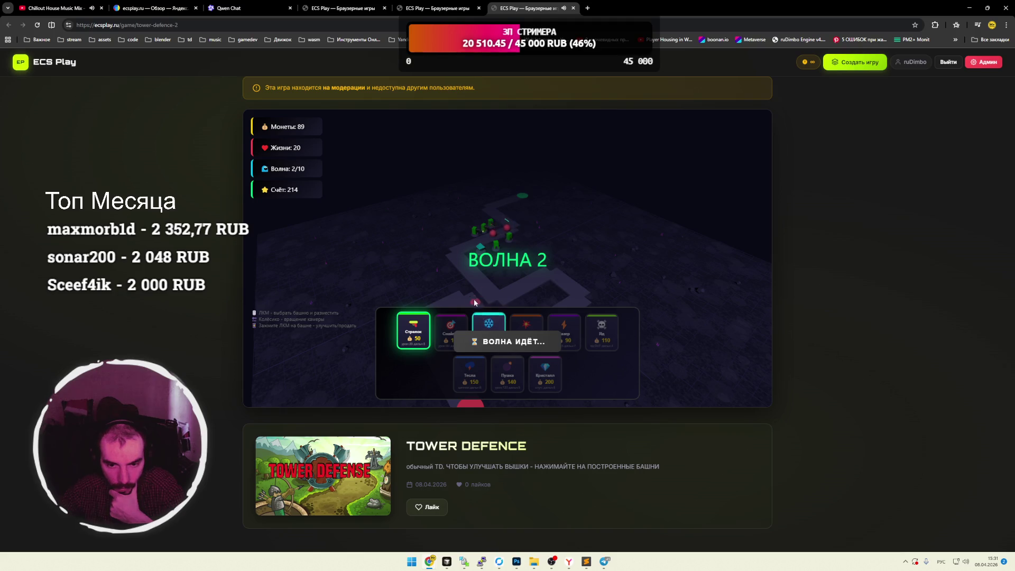
pyautogui.press('2')
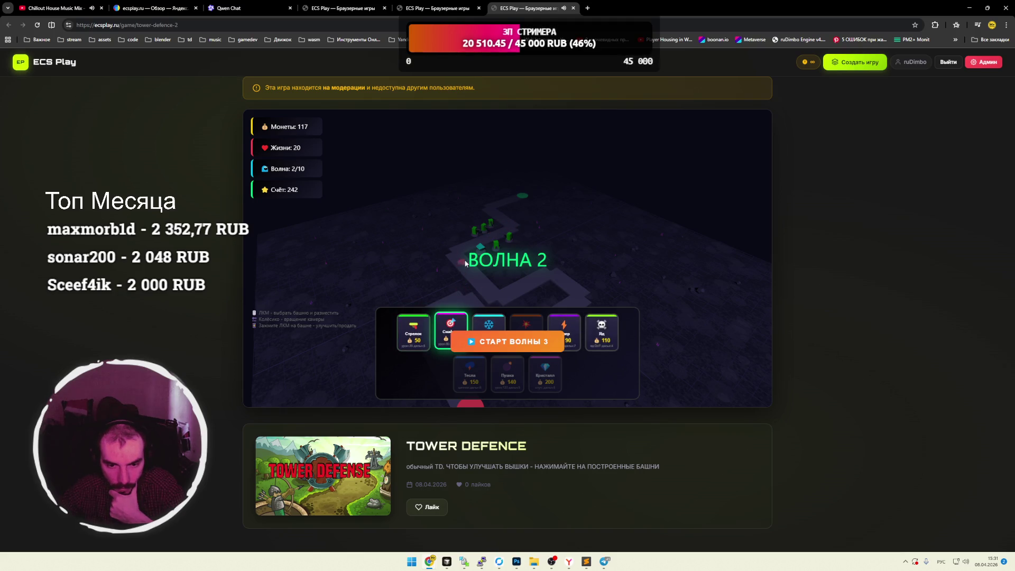
pyautogui.click(486, 223)
pyautogui.click(500, 341)
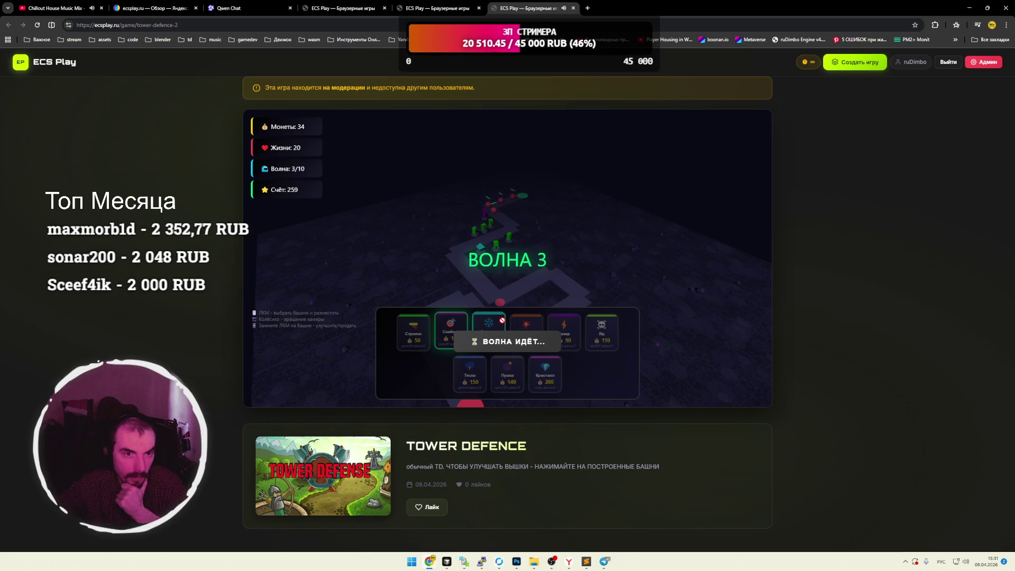
pyautogui.click(252, 13)
# Leave the Qwen Chat image chat and return to Tower Defence, now at wave 3/10.
pyautogui.moveTo(77, 25); pyautogui.dragTo(127, 25)
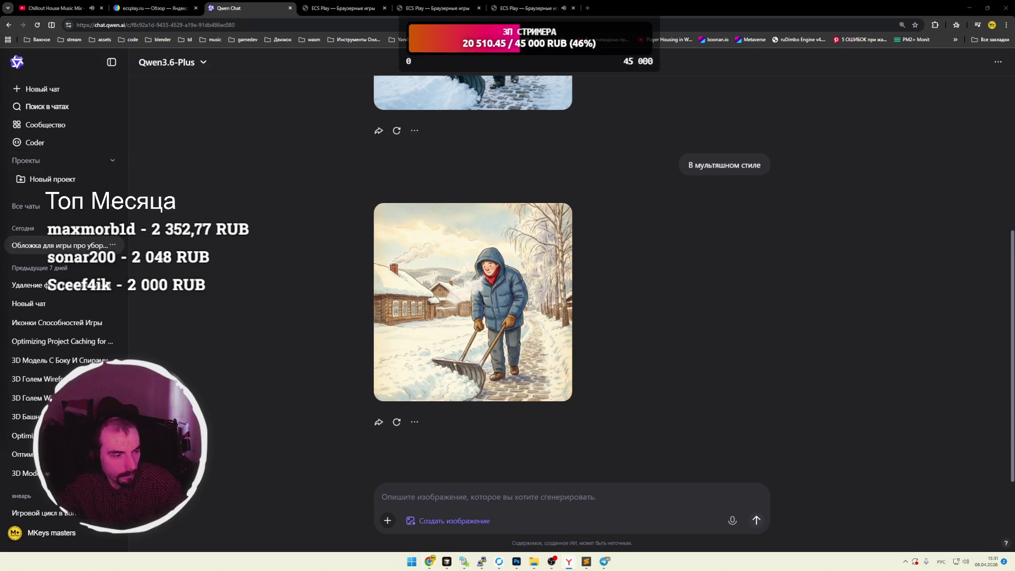
pyautogui.click(511, 12)
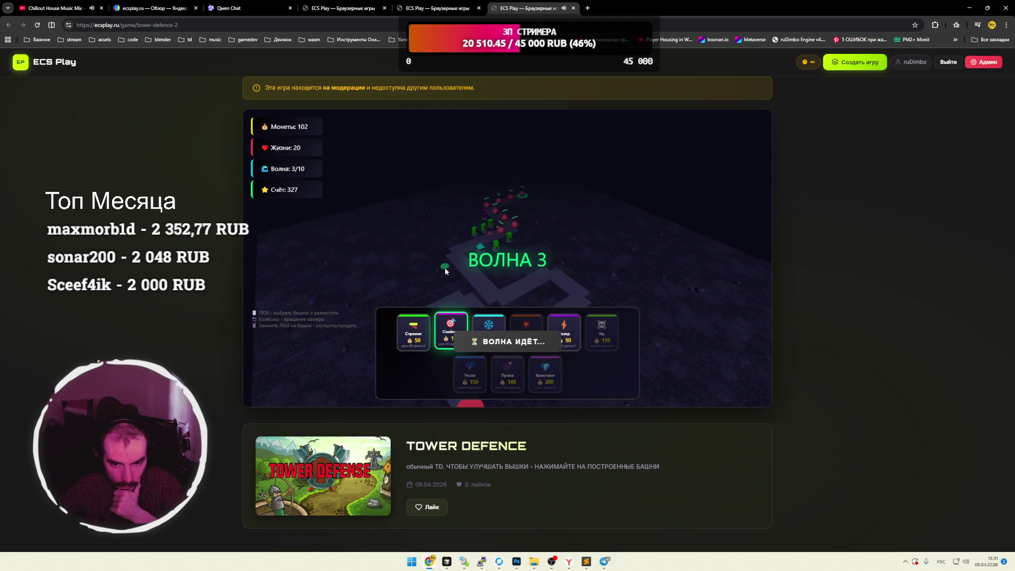
# Build poison, Пушка cannon, laser and Тесла towers on the Tower Defence map.
pyautogui.click(602, 330)
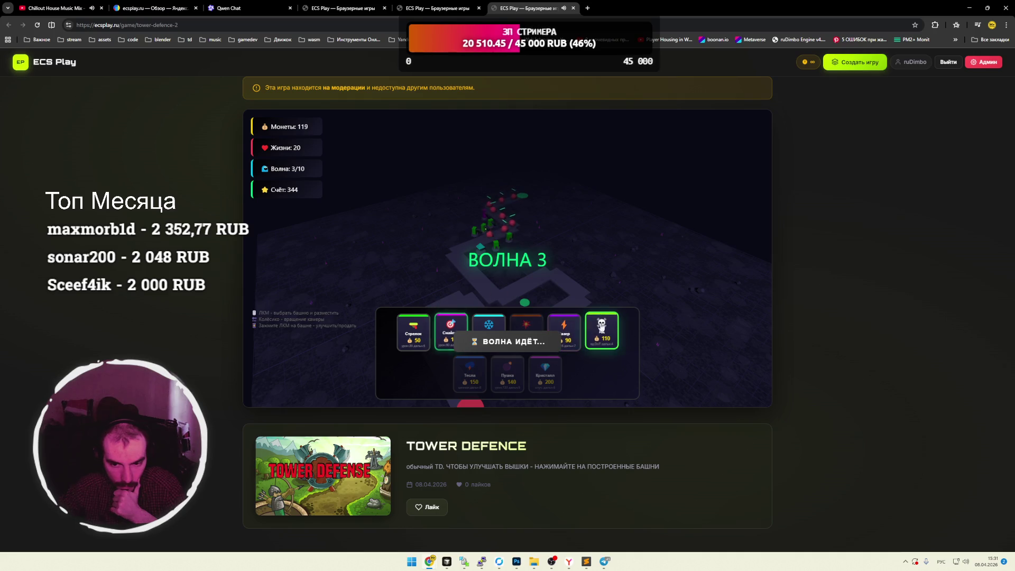
pyautogui.click(464, 234)
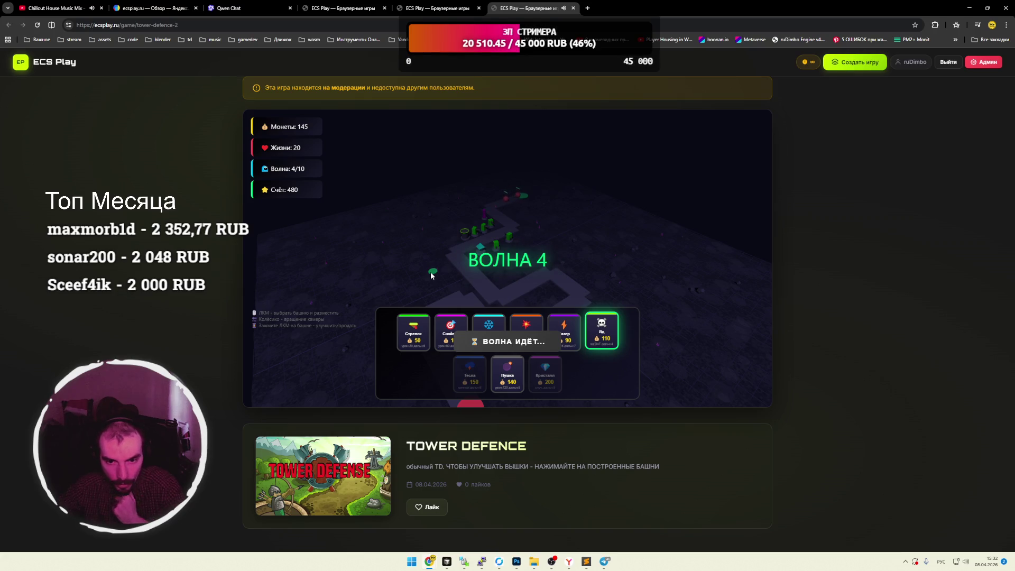
pyautogui.click(513, 370)
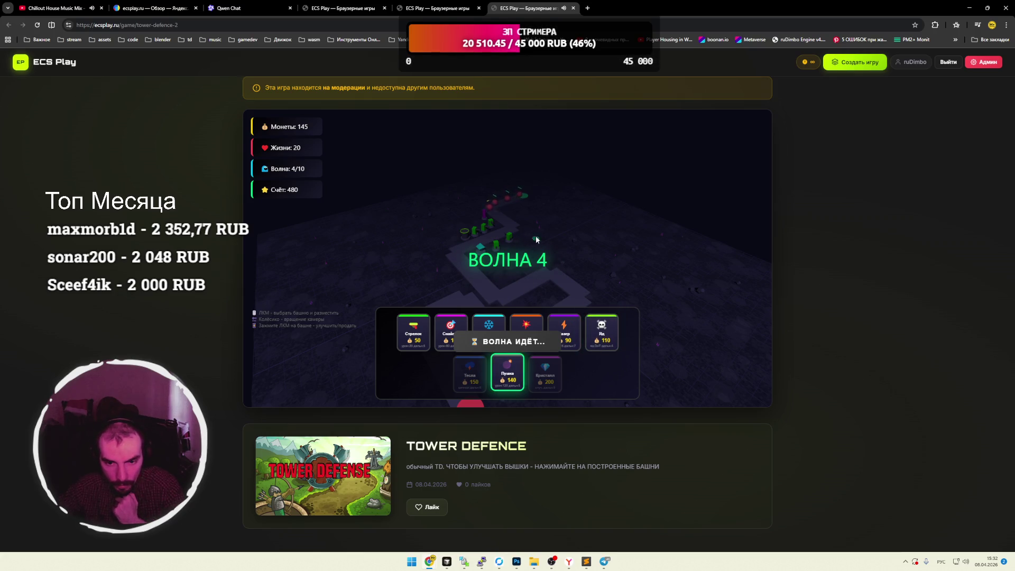
pyautogui.click(513, 217)
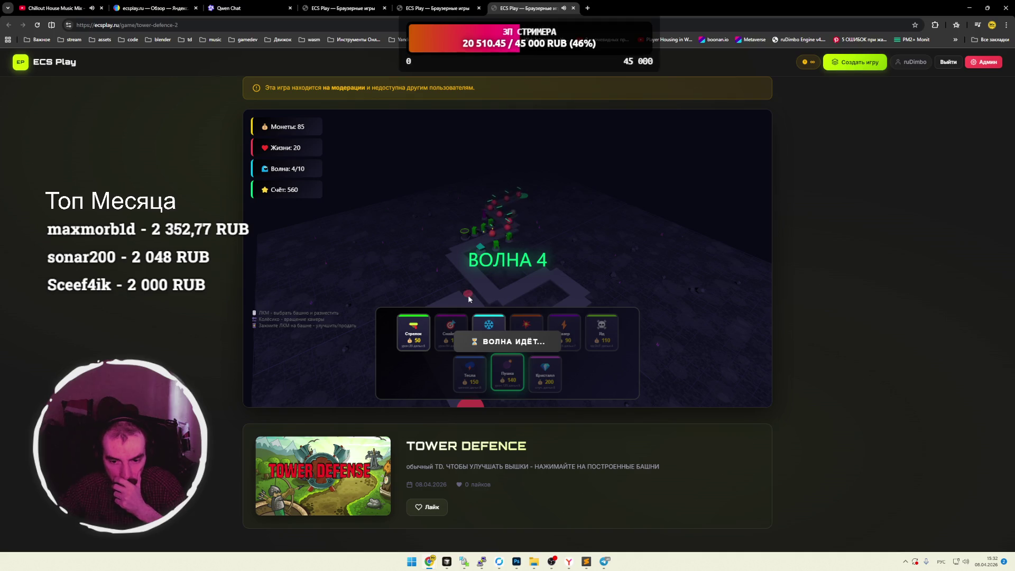
pyautogui.click(564, 325)
pyautogui.click(522, 239)
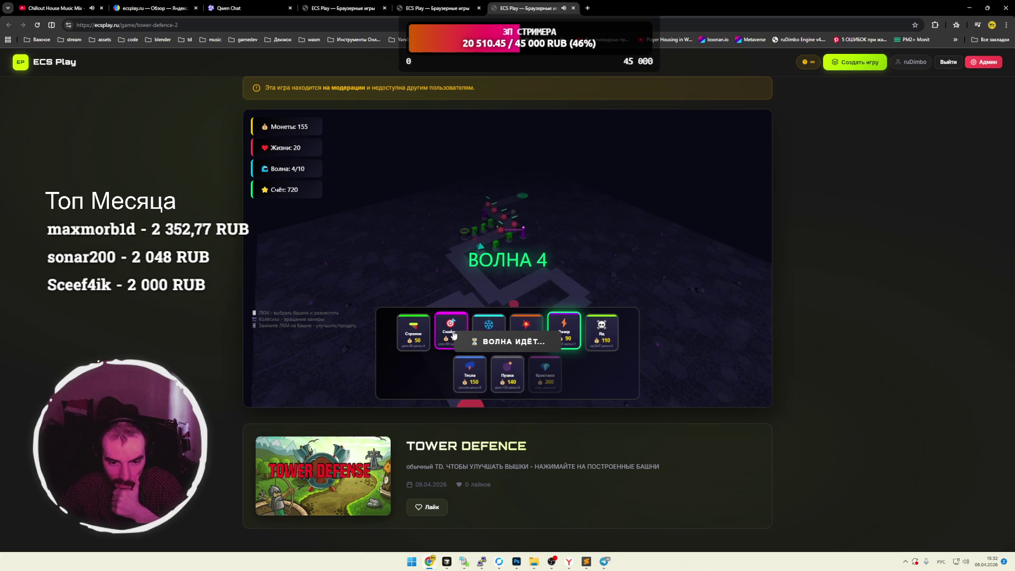
pyautogui.click(469, 371)
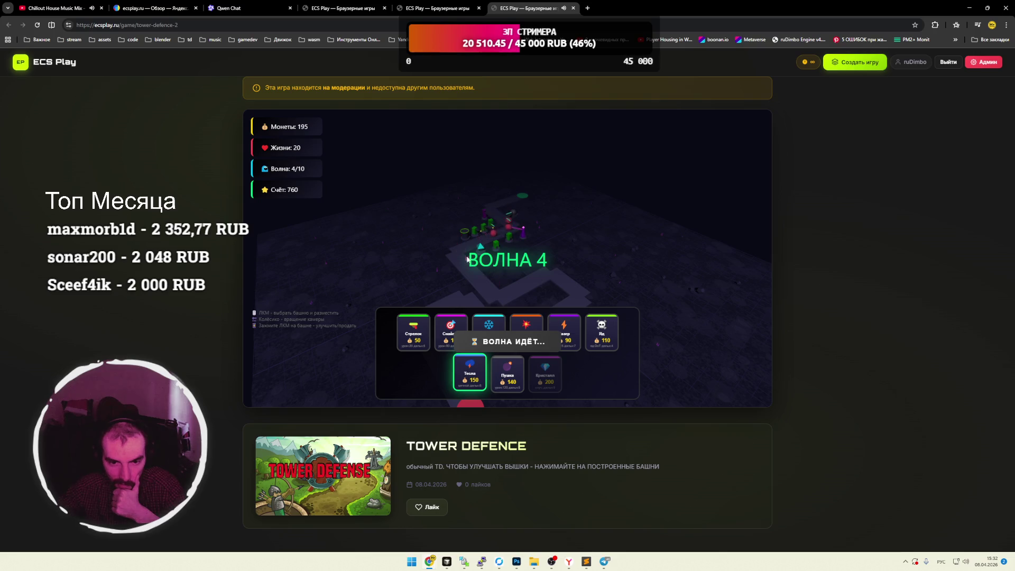
pyautogui.click(470, 231)
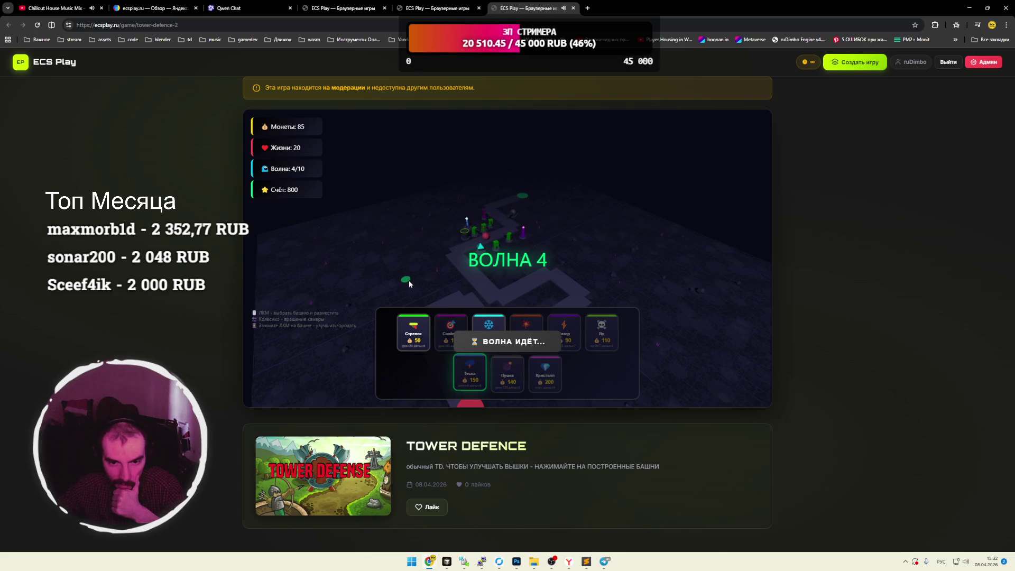
# Start wave 5, add a Снайпер and a laser tower, then switch to the ECS Play home tab.
pyautogui.click(508, 341)
pyautogui.click(450, 325)
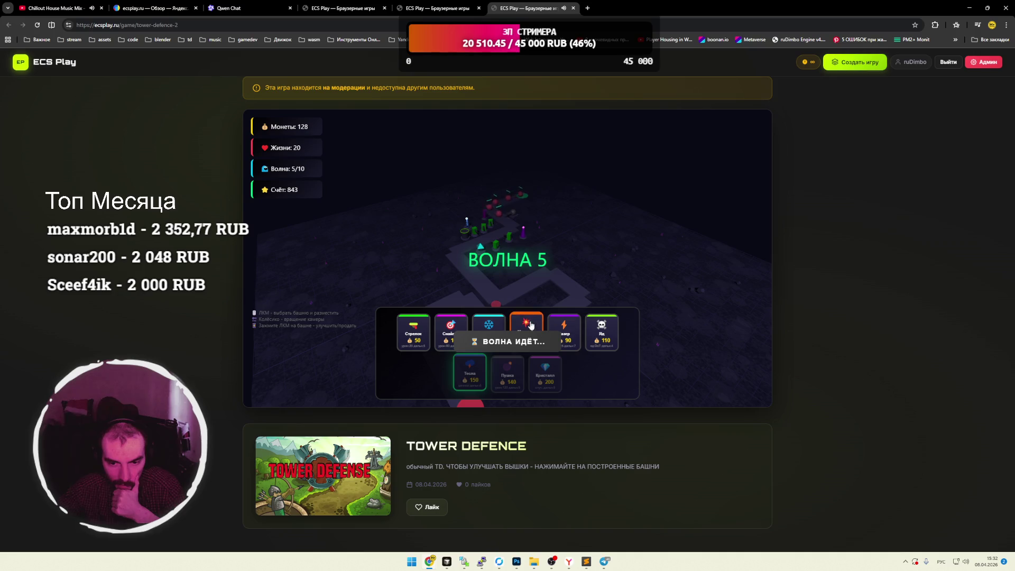
pyautogui.click(531, 231)
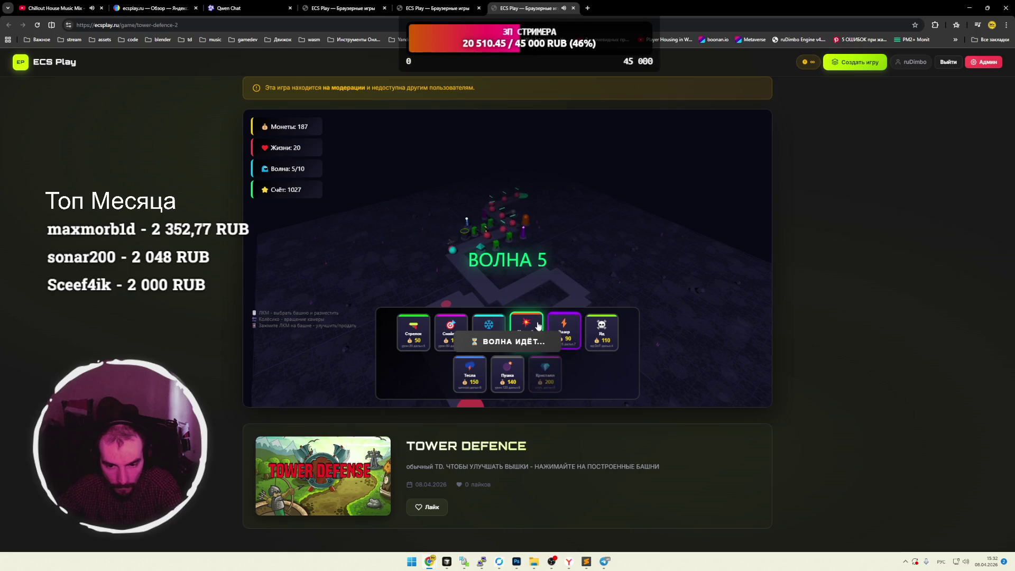
pyautogui.click(565, 331)
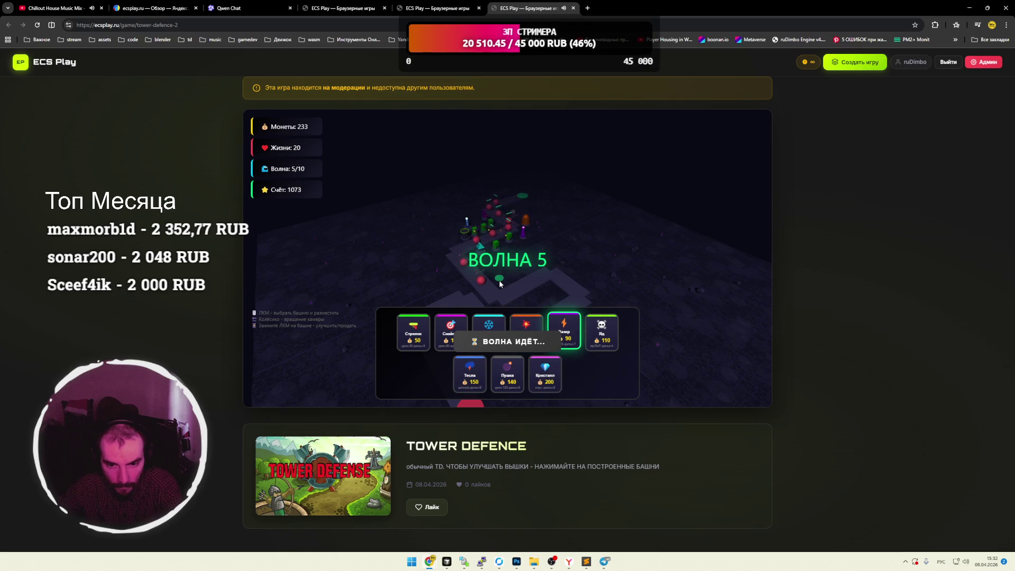
pyautogui.click(500, 274)
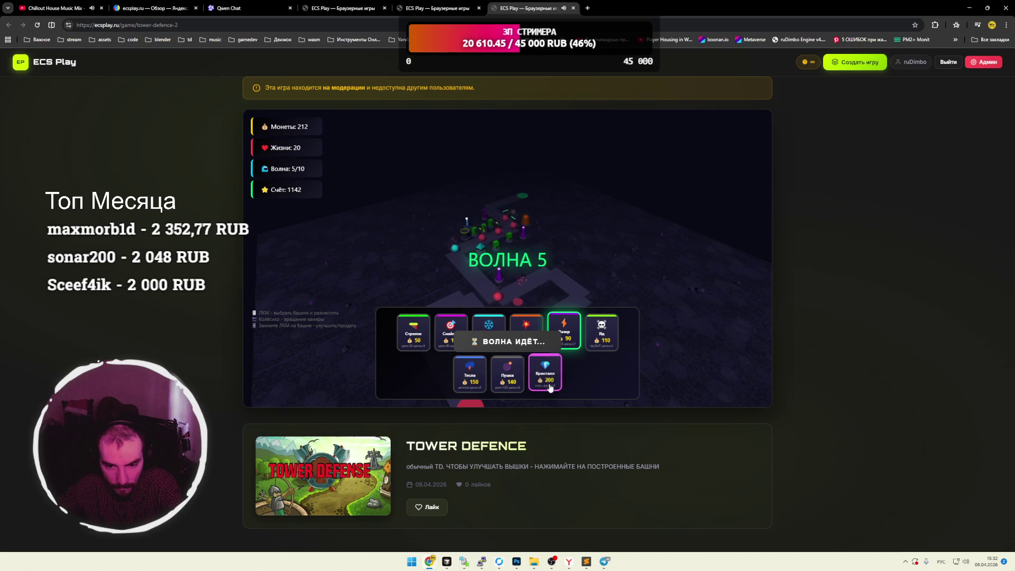
pyautogui.click(549, 382)
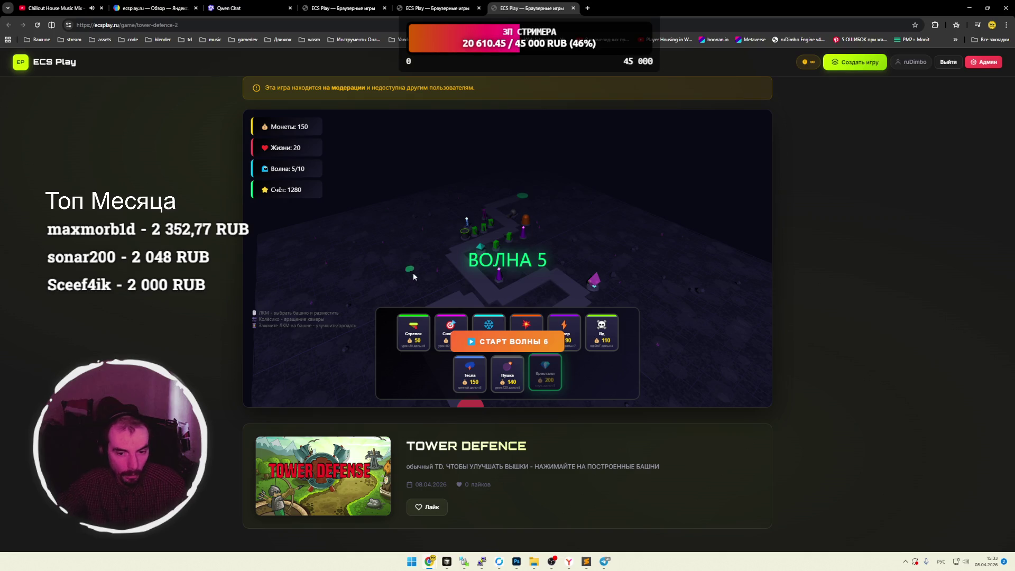
pyautogui.click(439, 9)
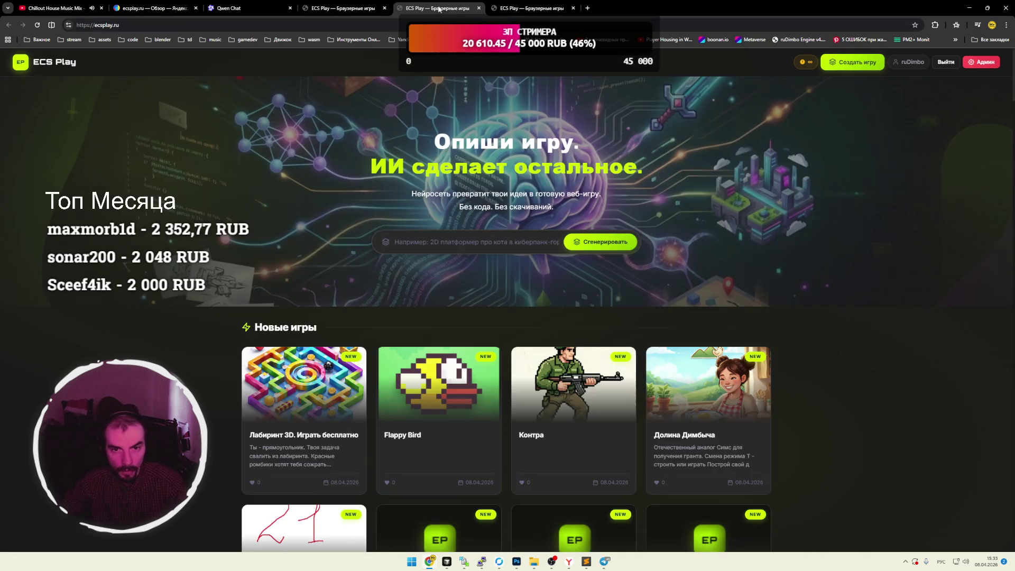
# Reopen the ECS Play home page, peek at TOWER DEFENCE, then open the Долина Димбыча page.
pyautogui.click(479, 8)
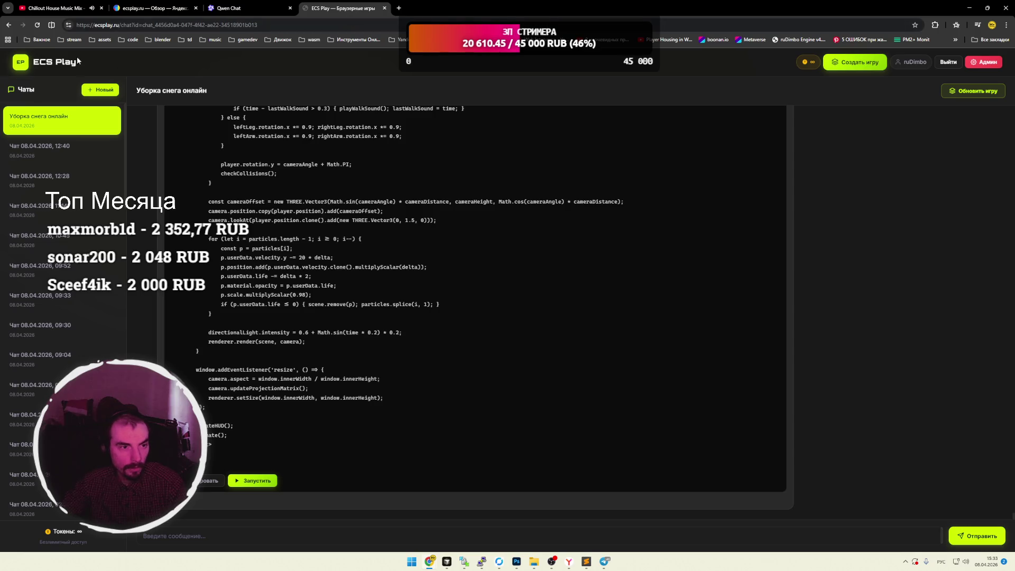
pyautogui.click(92, 68)
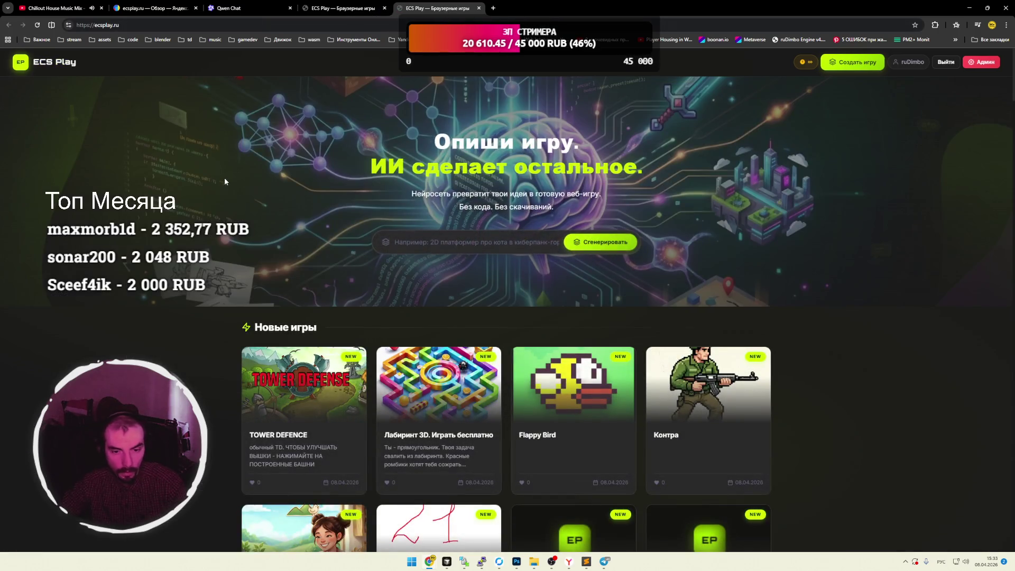
pyautogui.scroll(-2, 225, 182)
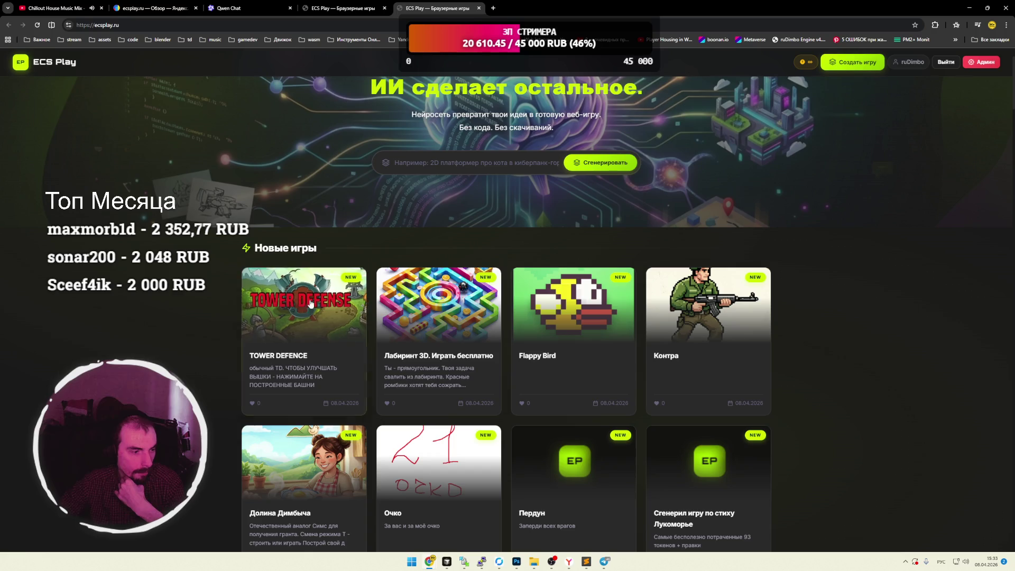
pyautogui.click(288, 299)
pyautogui.hotkey('alt', 'Left')
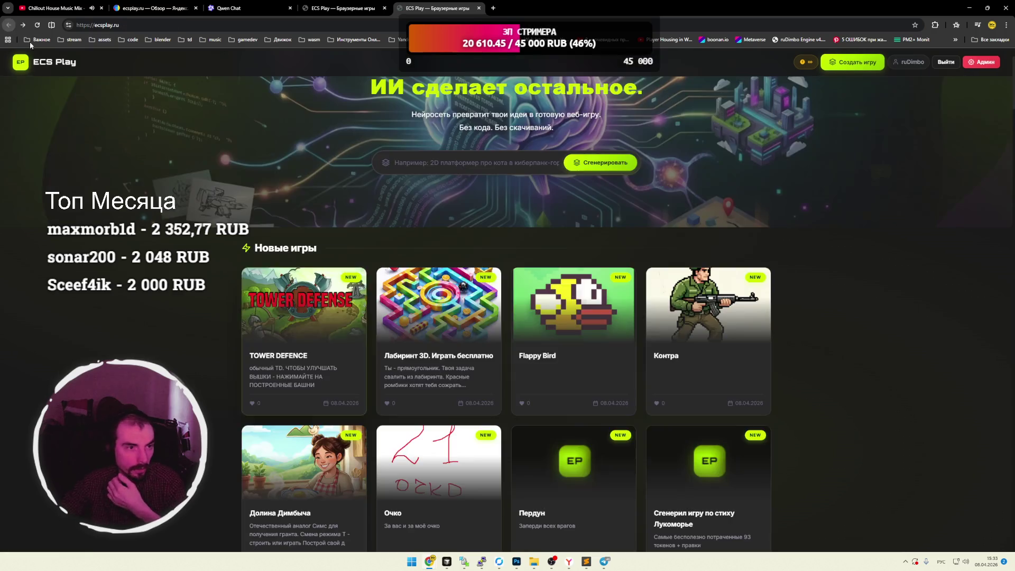
pyautogui.click(317, 455)
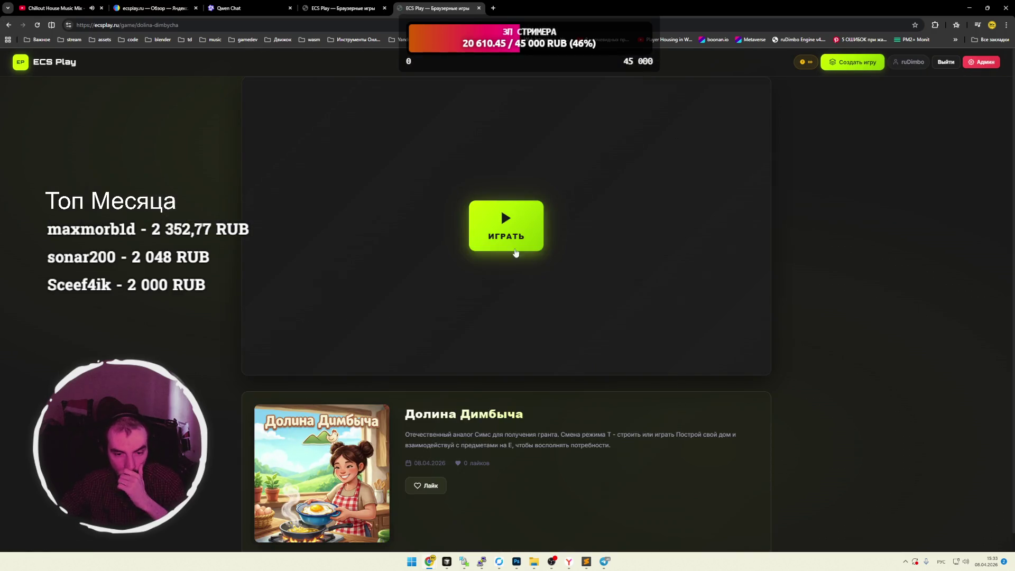
# Launch Долина Димбыча, enter build mode with T, and place a toilet.
pyautogui.click(513, 248)
pyautogui.click(517, 317)
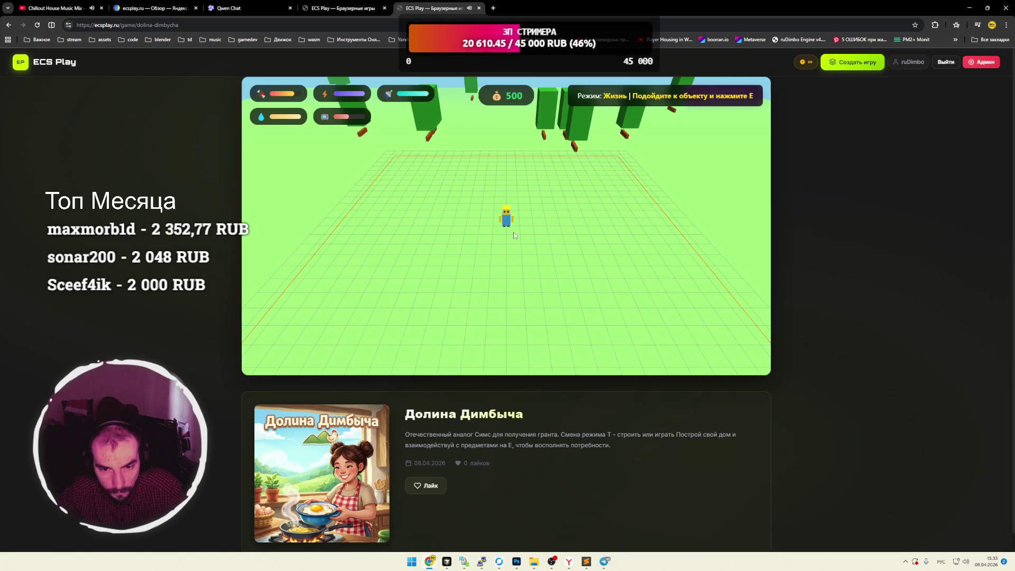
pyautogui.press('t')
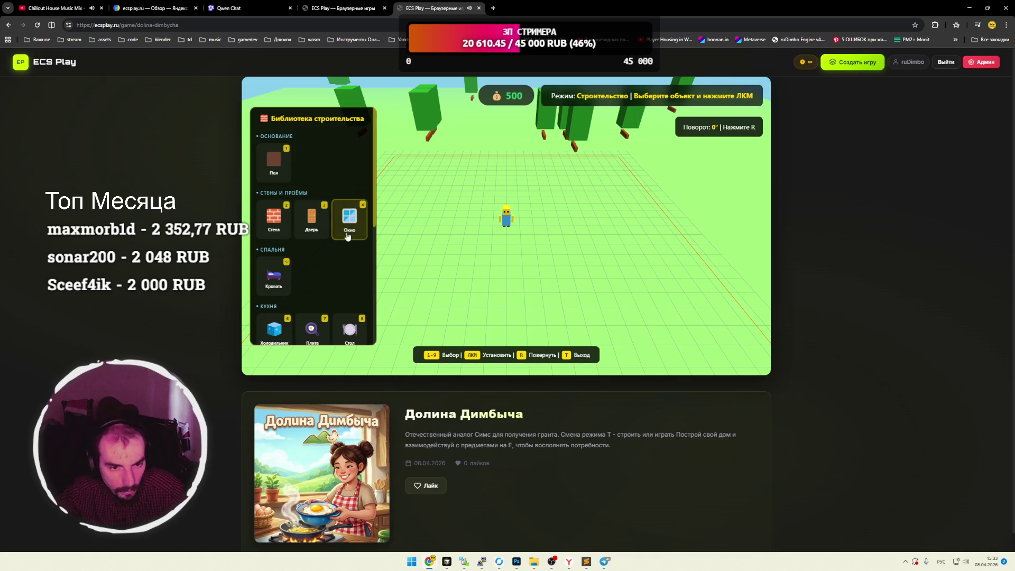
pyautogui.scroll(-5, 343, 234)
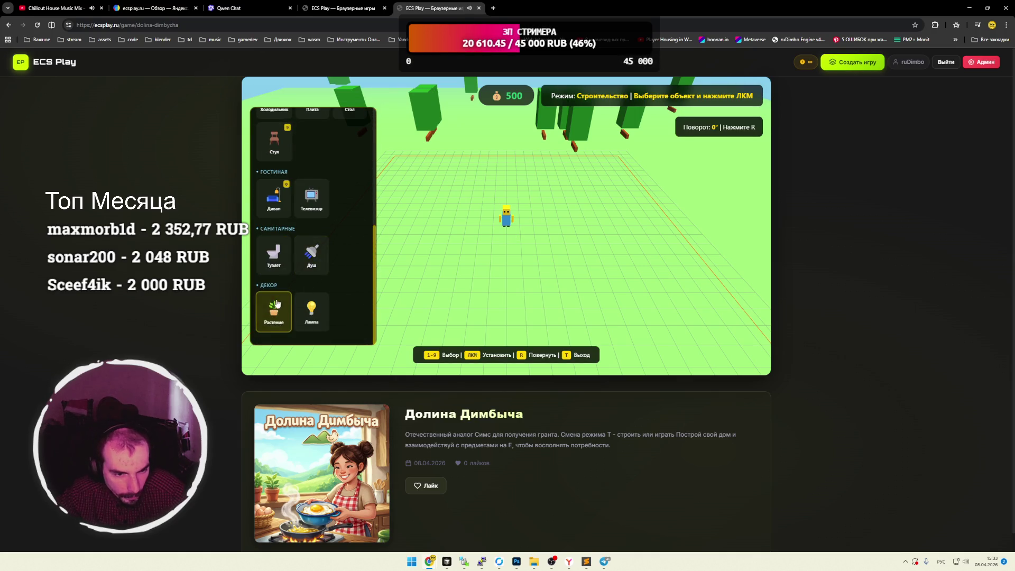
pyautogui.click(274, 254)
pyautogui.click(476, 221)
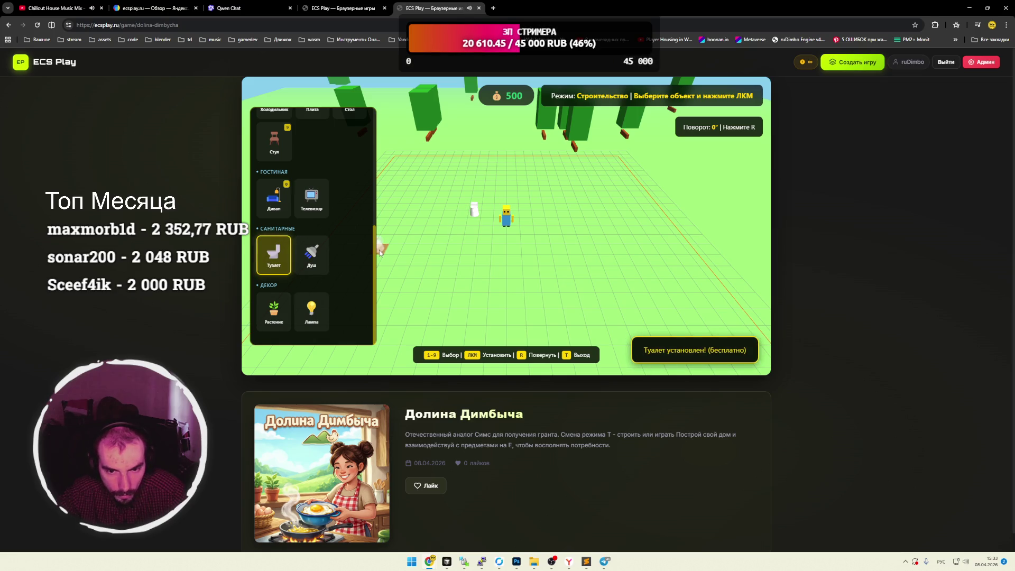
# Pick the shower, TV and sofa, then place a chair and a table beside it.
pyautogui.click(312, 257)
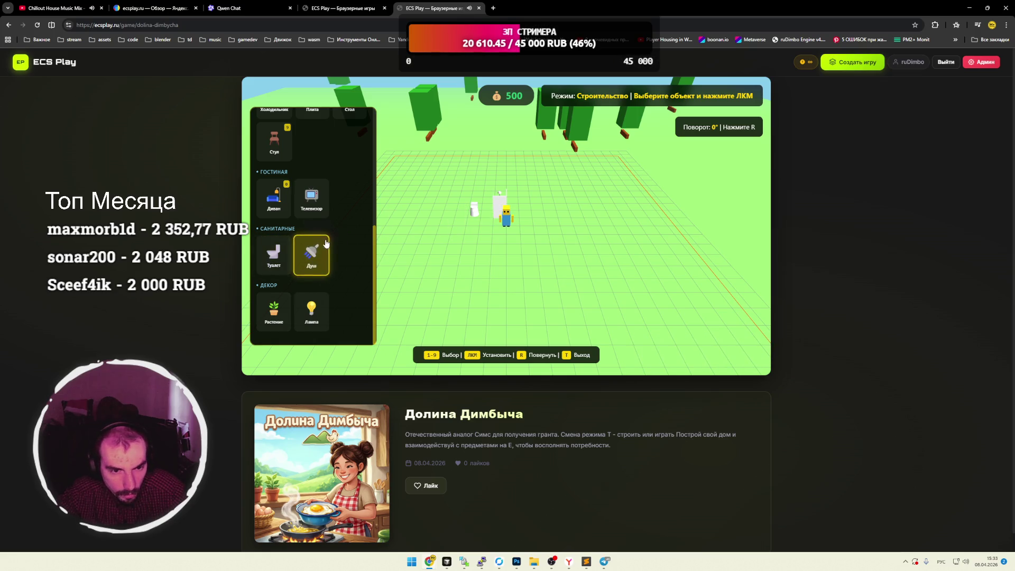
pyautogui.click(311, 200)
pyautogui.press('0')
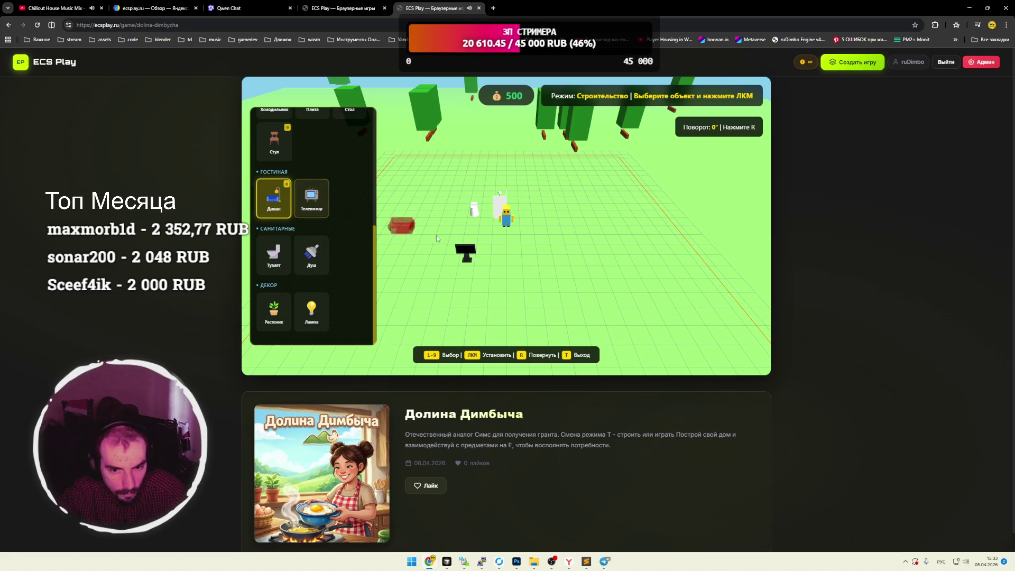
pyautogui.press('9')
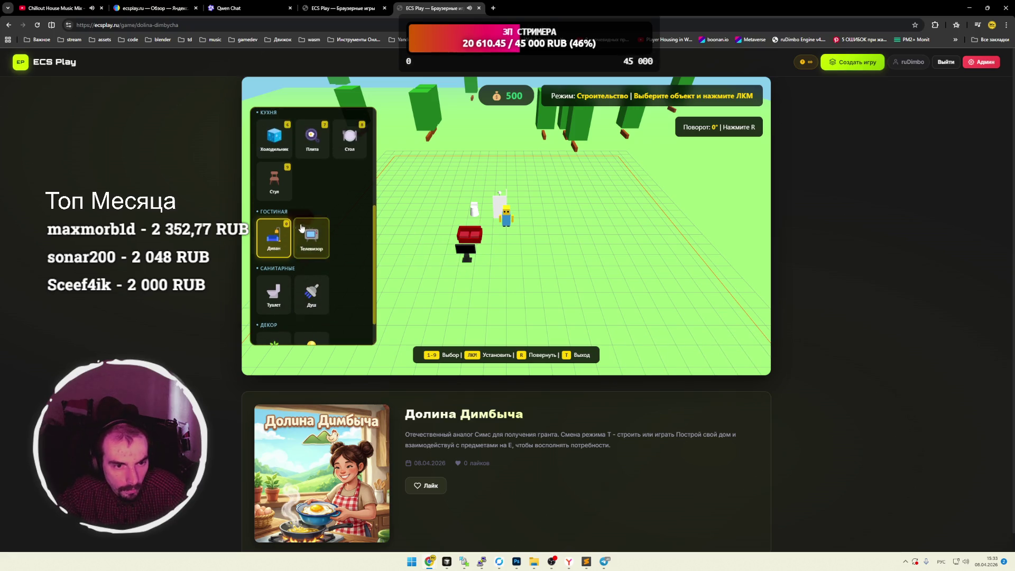
pyautogui.click(503, 246)
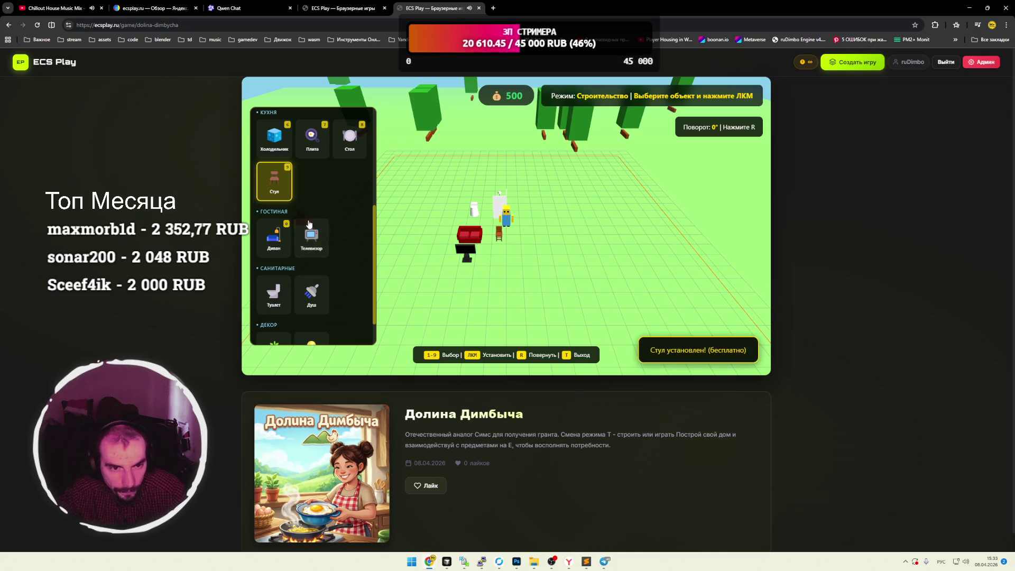
pyautogui.scroll(2, 335, 226)
pyautogui.click(351, 217)
pyautogui.click(500, 270)
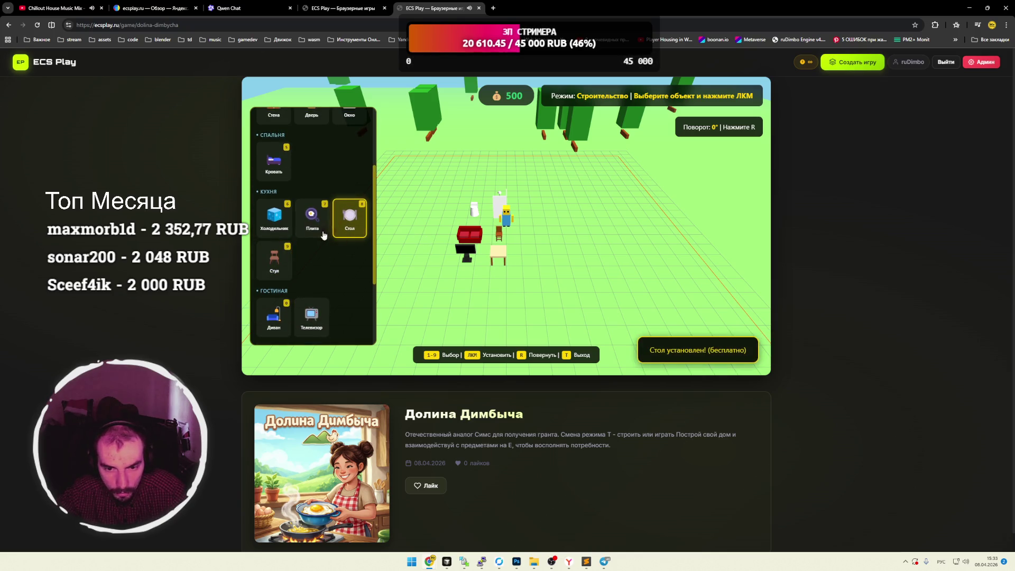
# Place a fridge and a stove, then select the bed and place a wall section.
pyautogui.press('6')
pyautogui.click(547, 252)
pyautogui.click(312, 217)
pyautogui.click(437, 248)
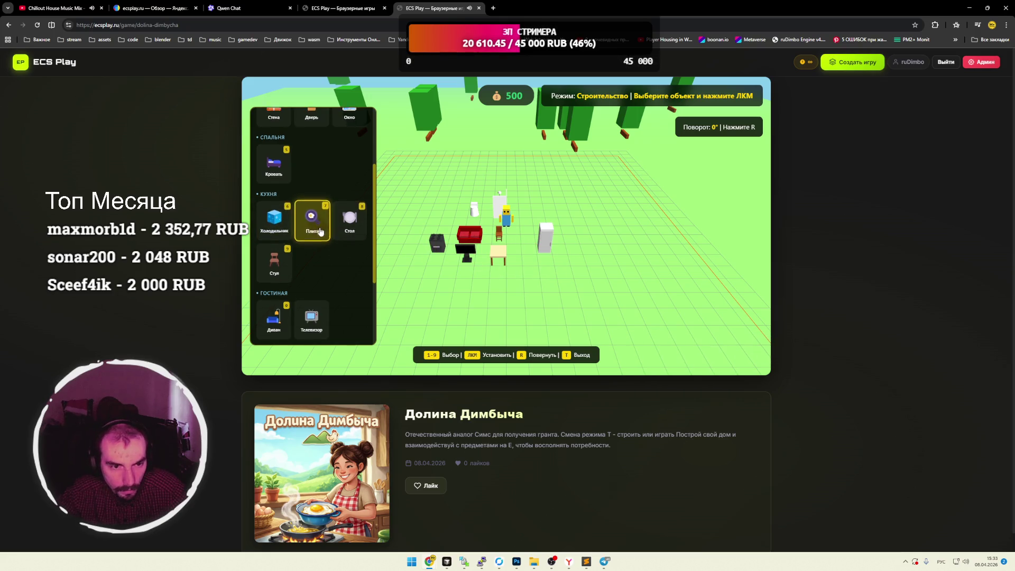
pyautogui.press('5')
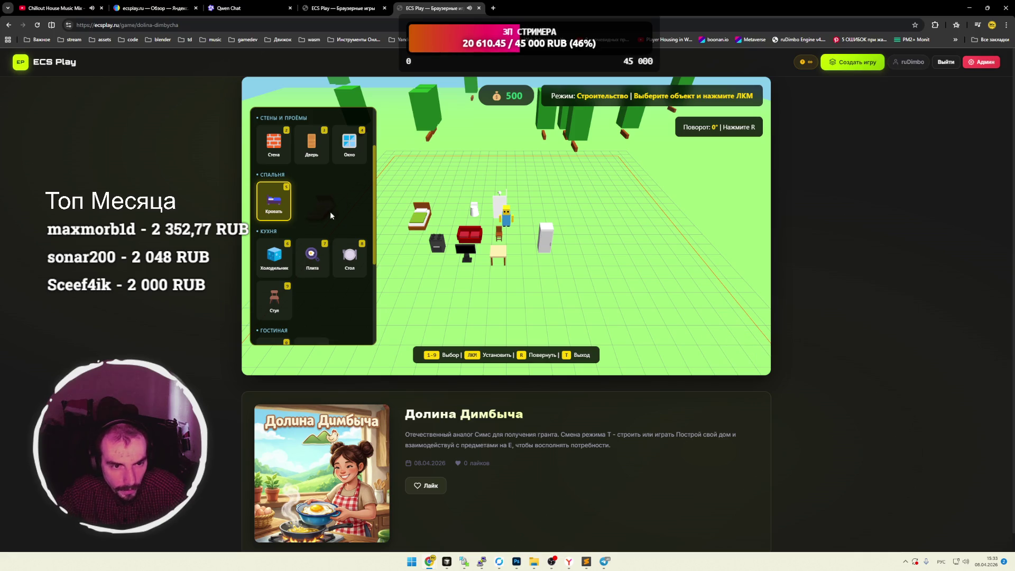
pyautogui.scroll(2, 331, 215)
pyautogui.press('2')
pyautogui.click(423, 193)
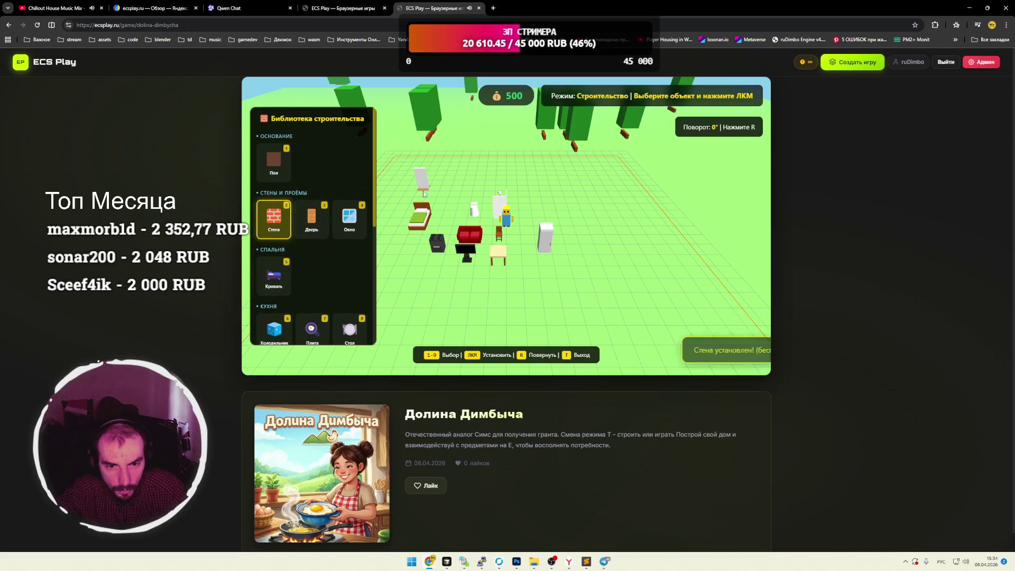
# Leave build mode and walk the character around the table, white fixture and toilet.
pyautogui.press('3')
pyautogui.press('t')
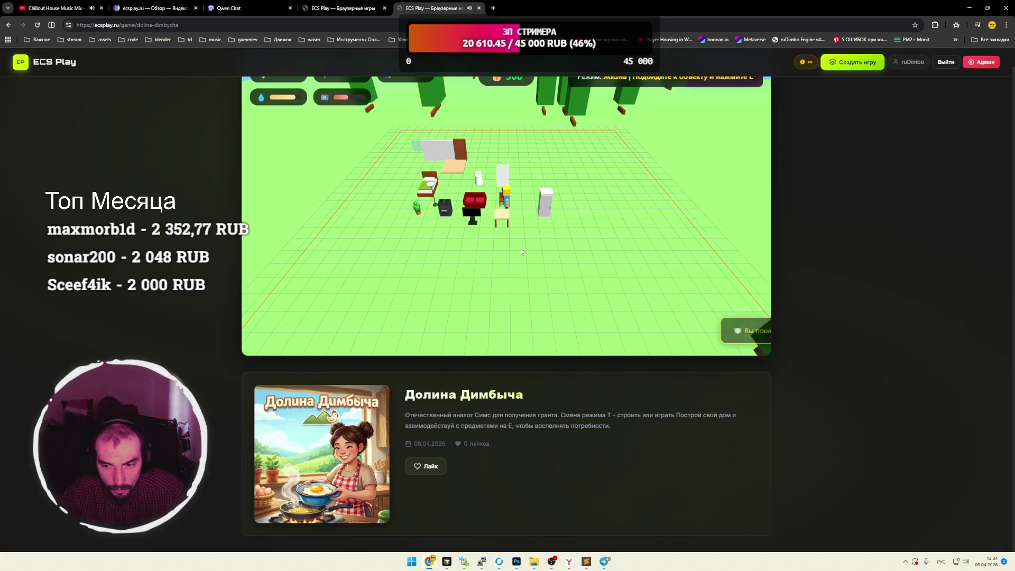
pyautogui.press('w')
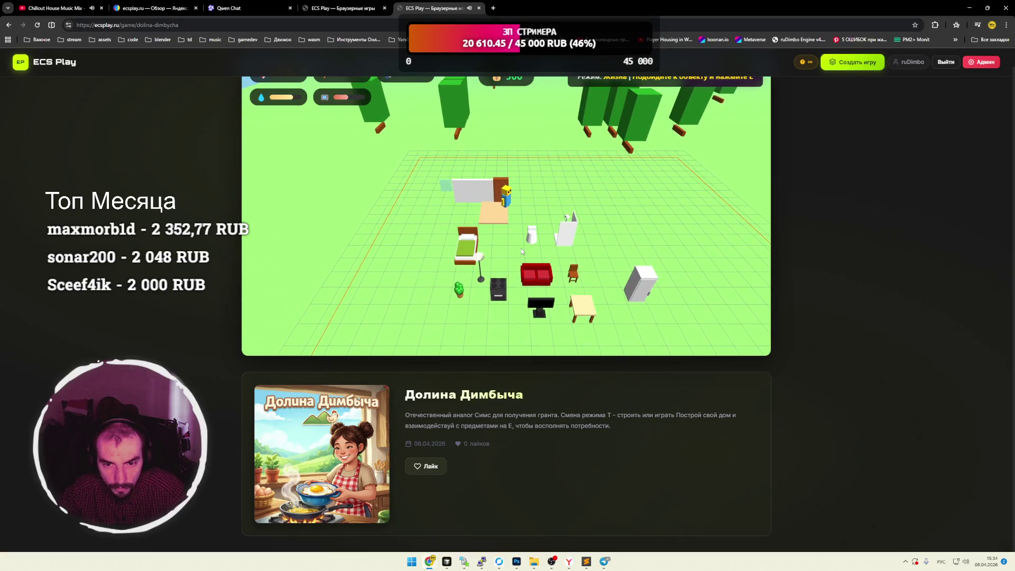
pyautogui.press('e')
pyautogui.press('s')
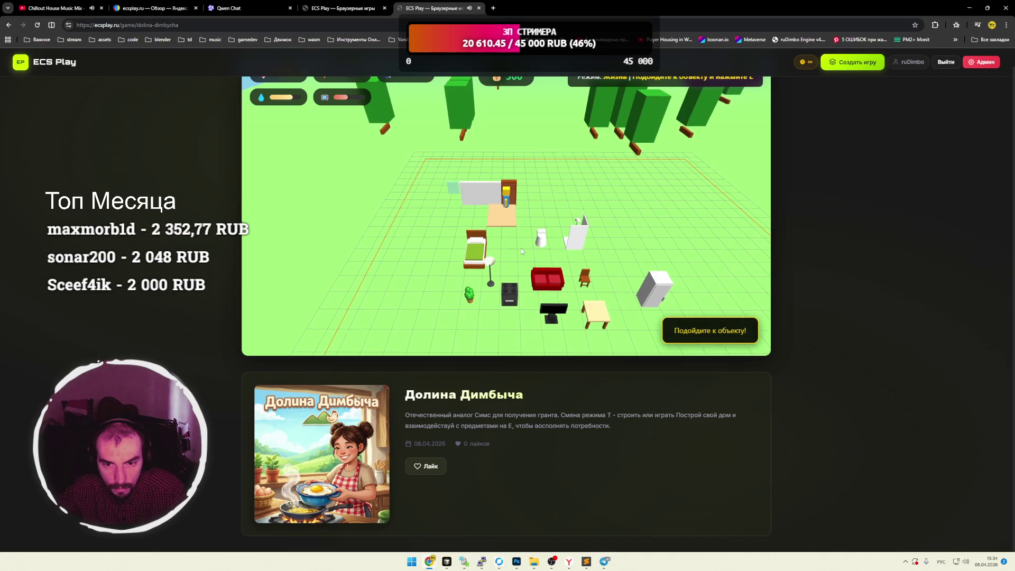
pyautogui.press('d')
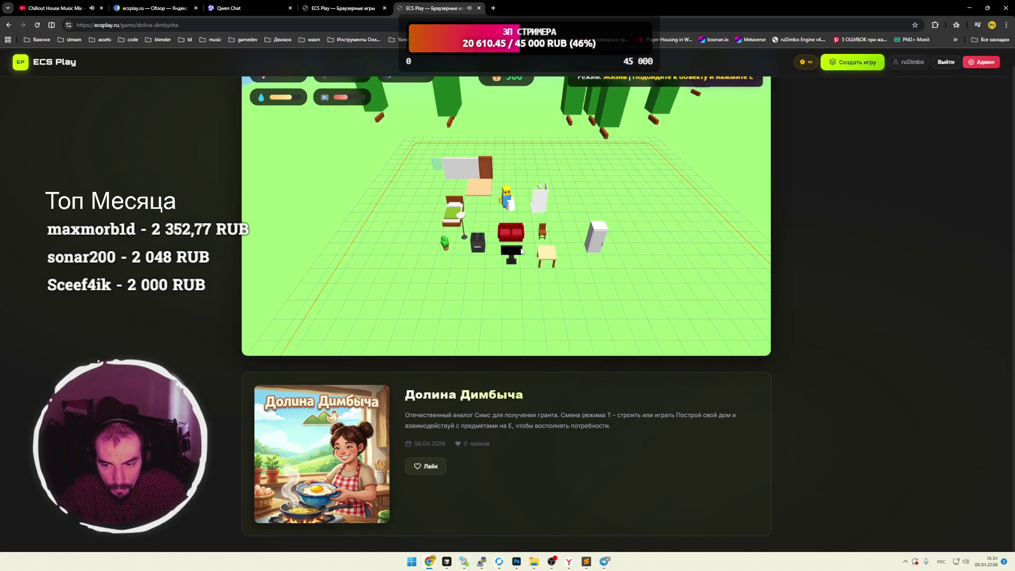
pyautogui.press('w')
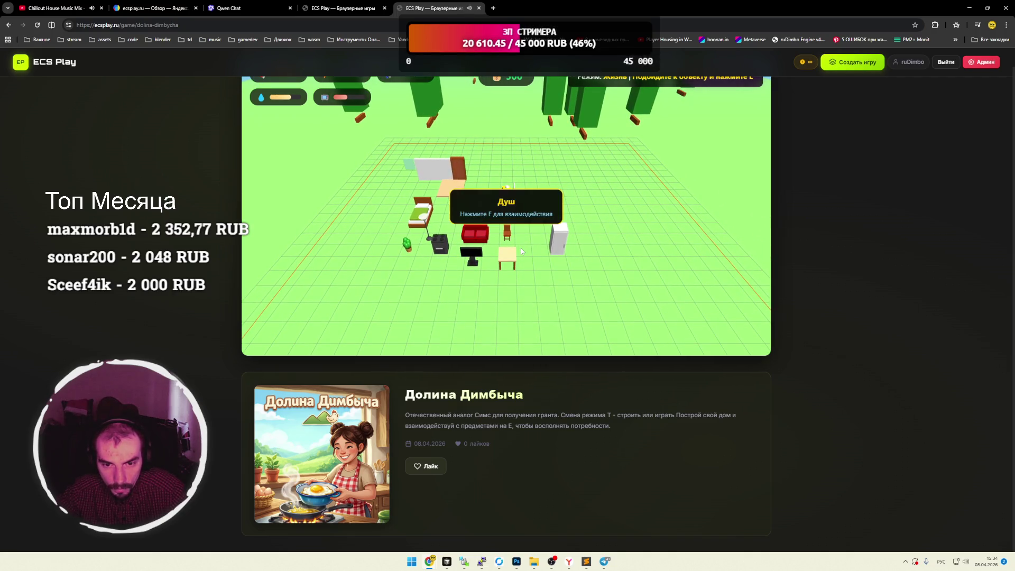
pyautogui.press('s')
pyautogui.press('e')
pyautogui.press('a')
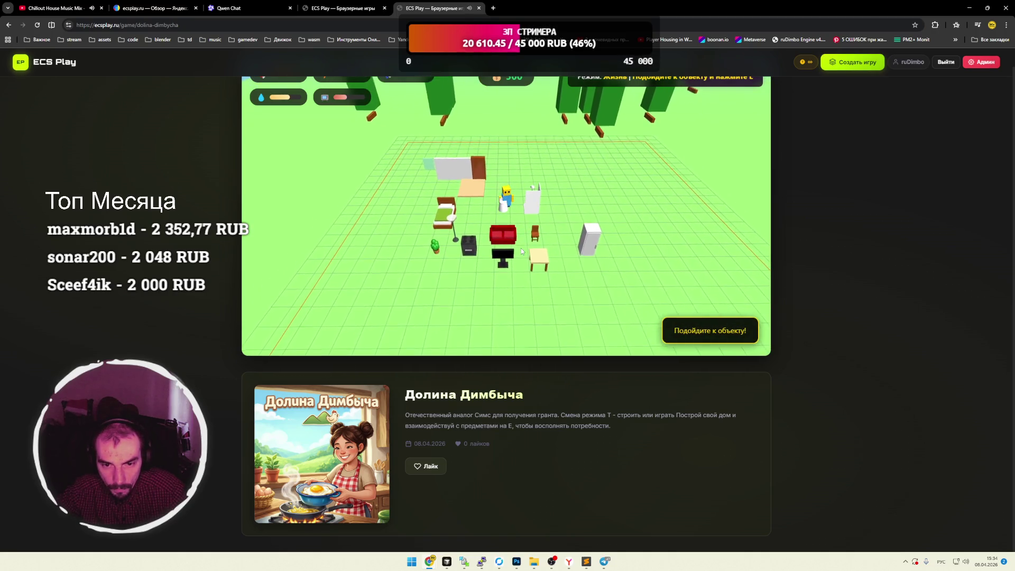
pyautogui.press('d')
pyautogui.press('e')
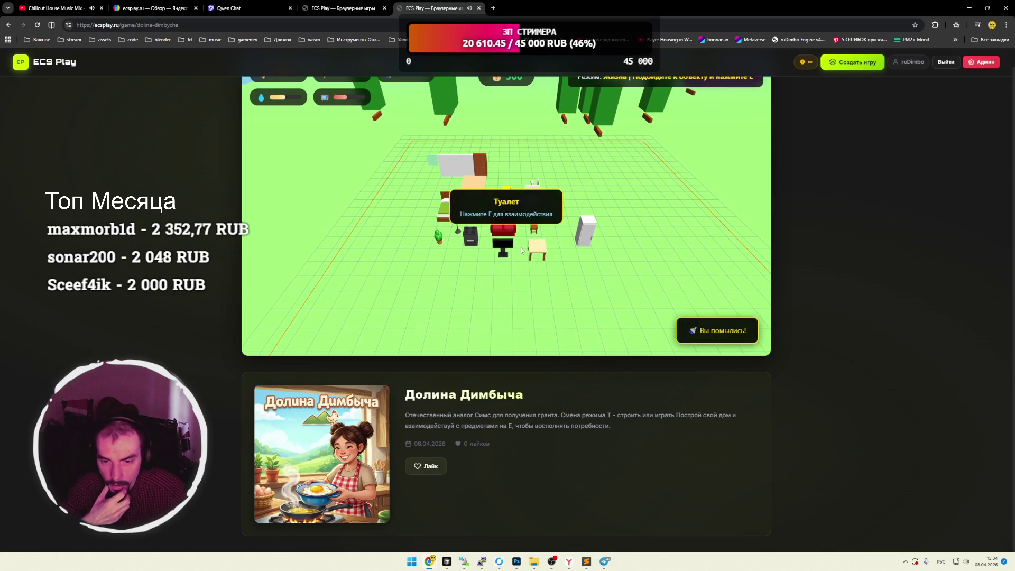
# Walk the character left to the bed, then back and forth at the stove.
pyautogui.press('a')
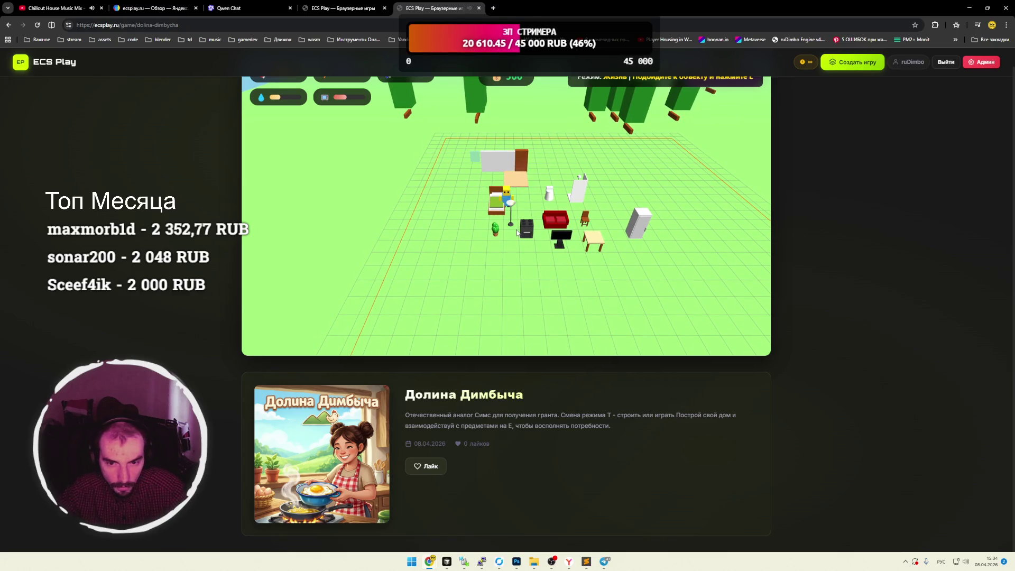
pyautogui.press('s')
pyautogui.press('d')
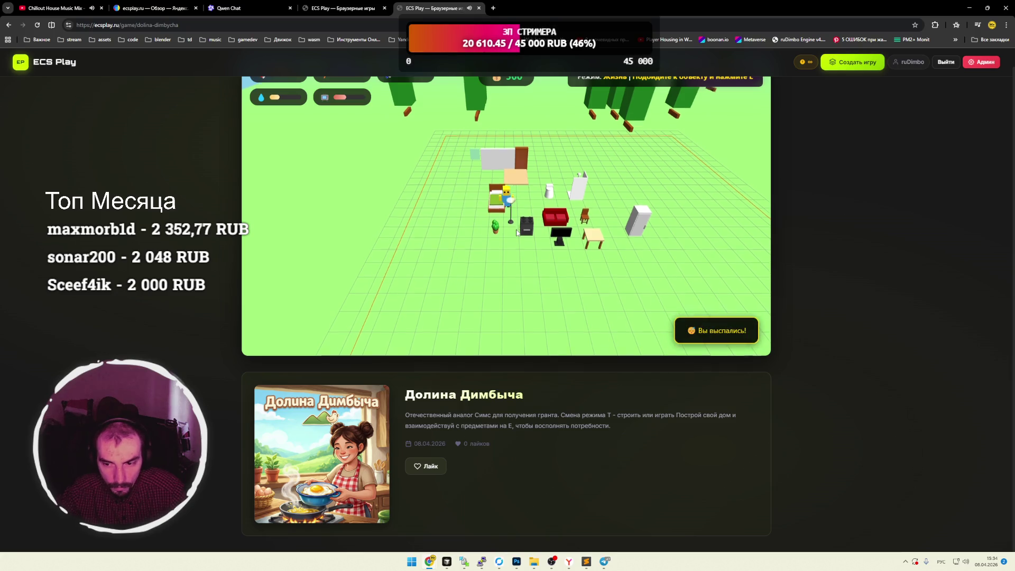
pyautogui.press('s')
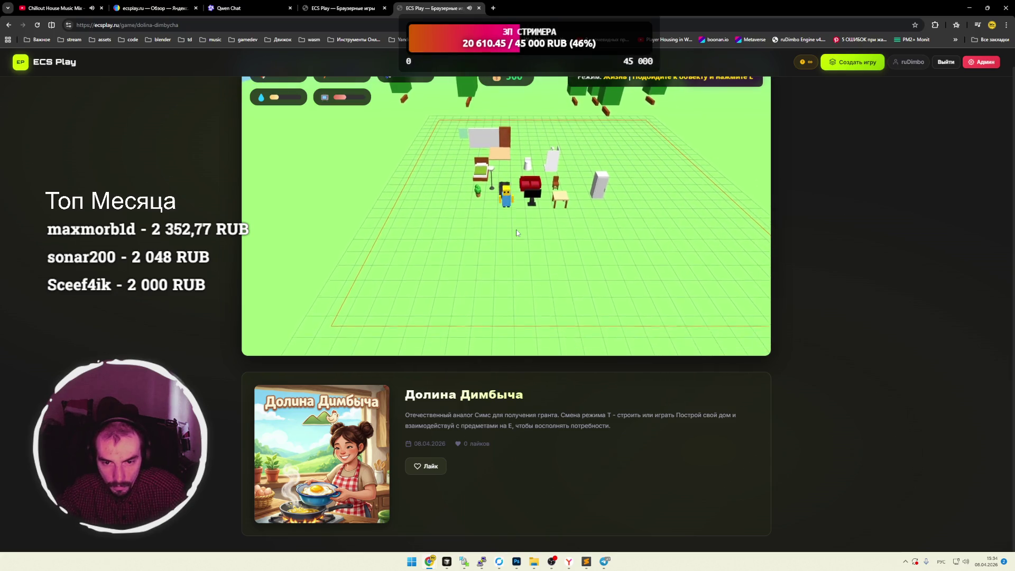
pyautogui.press('w')
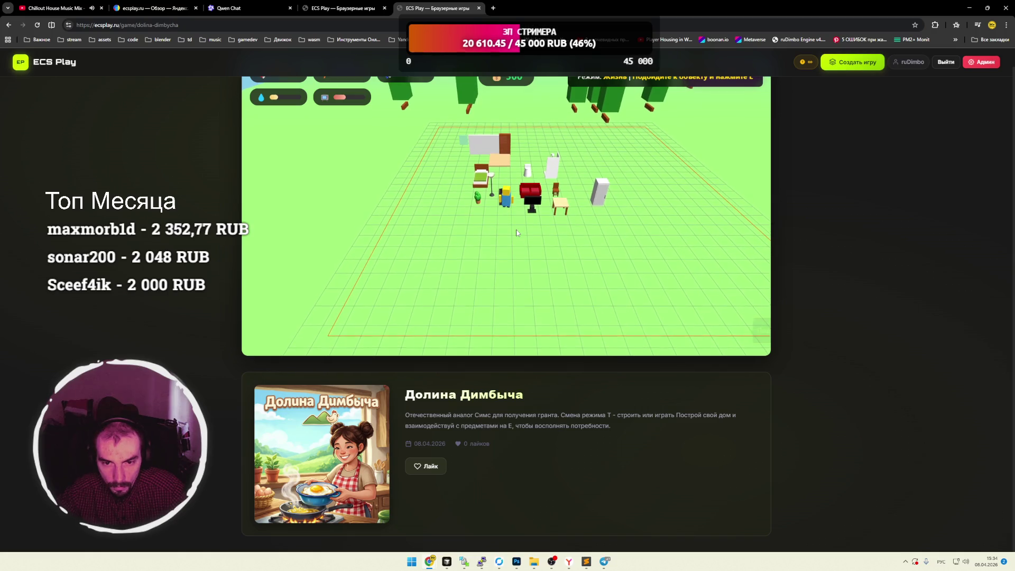
pyautogui.press('s')
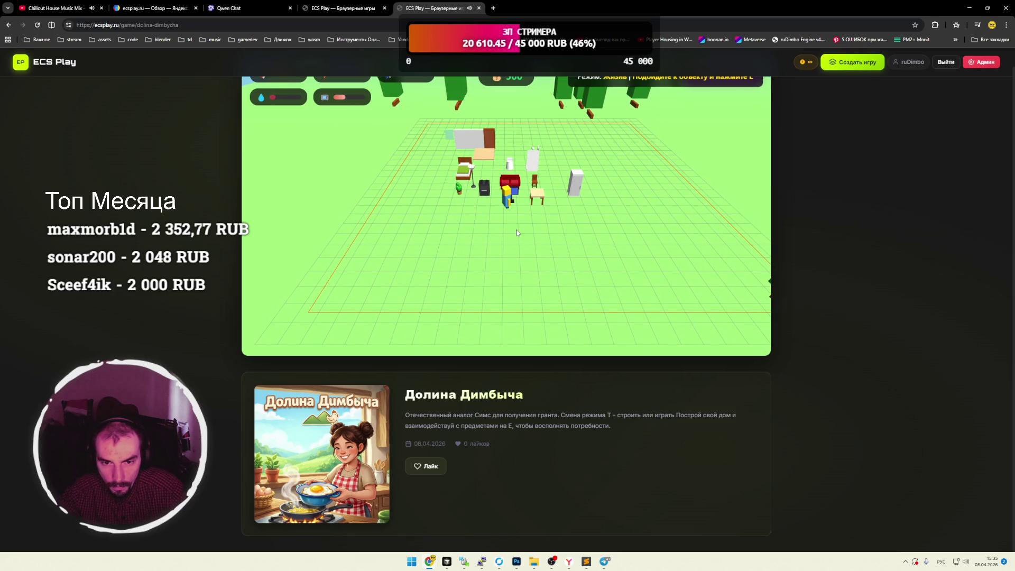
pyautogui.press('w')
pyautogui.scroll(1, 517, 233)
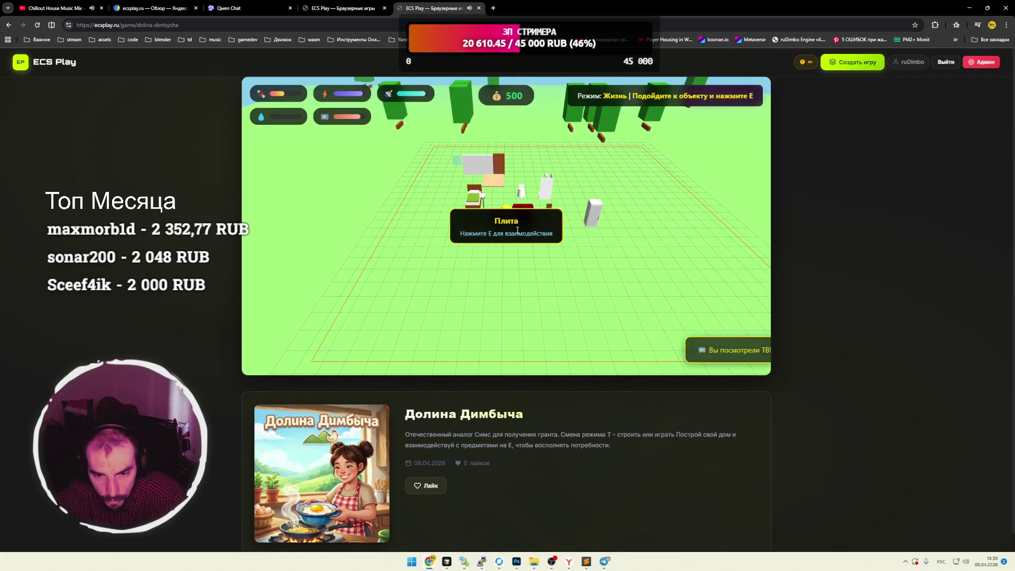
# Eat at the fridge to refill hunger, then walk to the toilet to refill water.
pyautogui.press('d')
pyautogui.press('d')
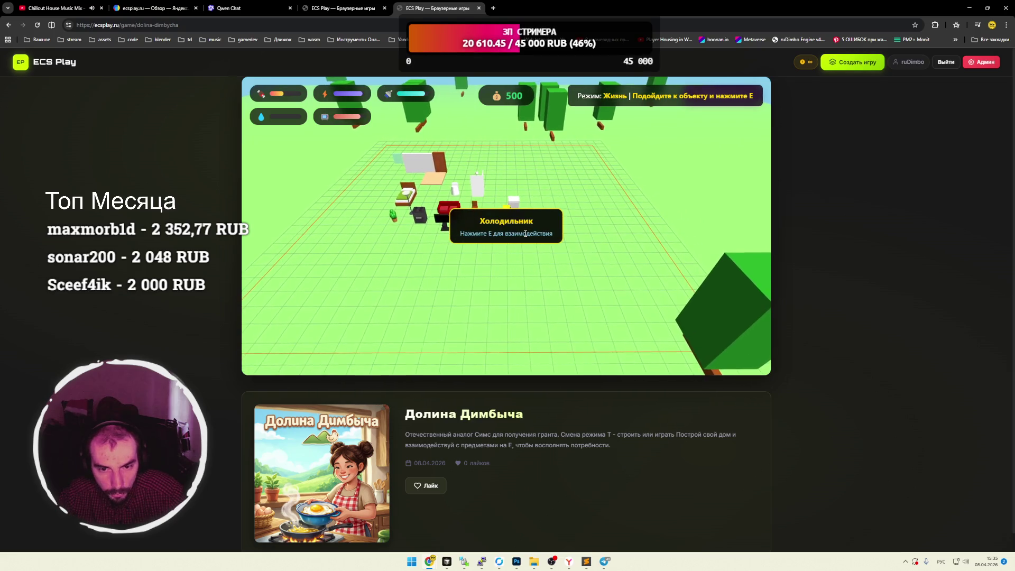
pyautogui.press('d')
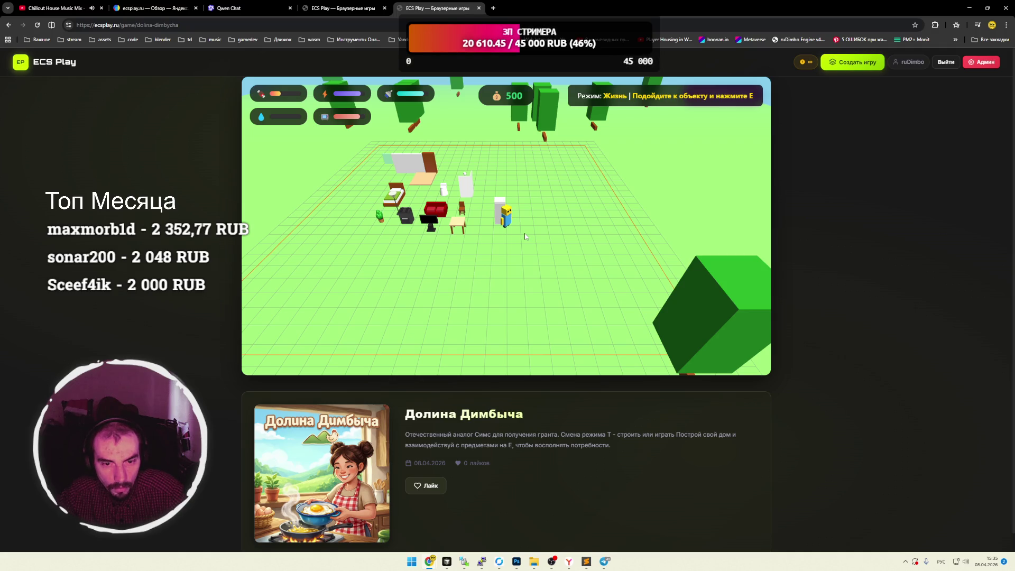
pyautogui.press('e')
pyautogui.press('a')
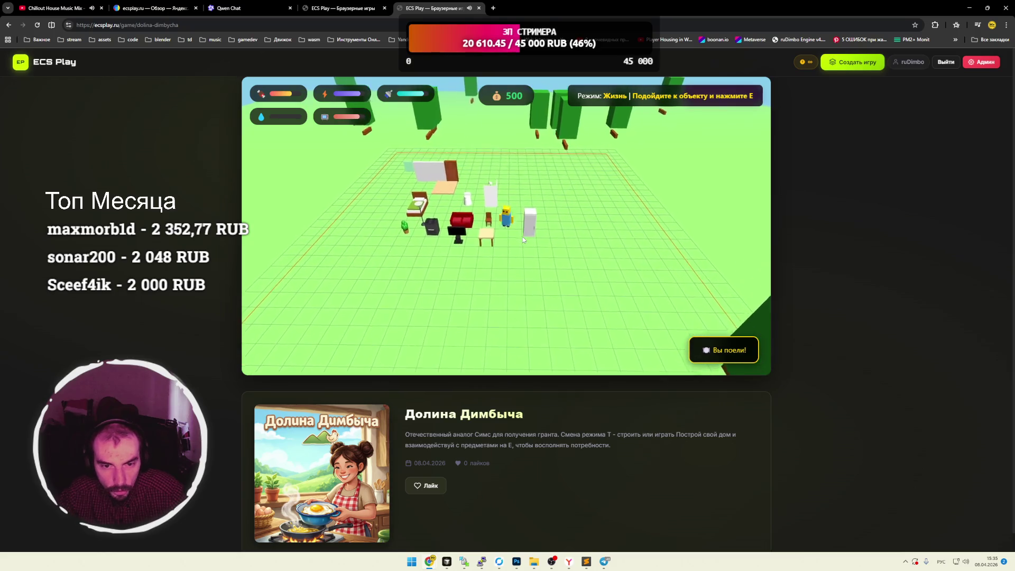
pyautogui.press('w')
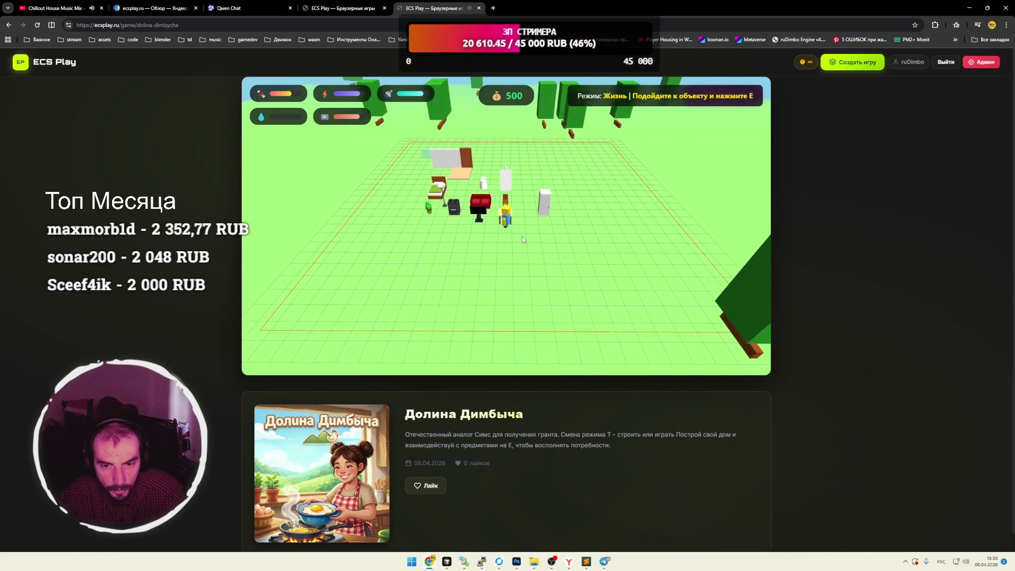
pyautogui.press('a')
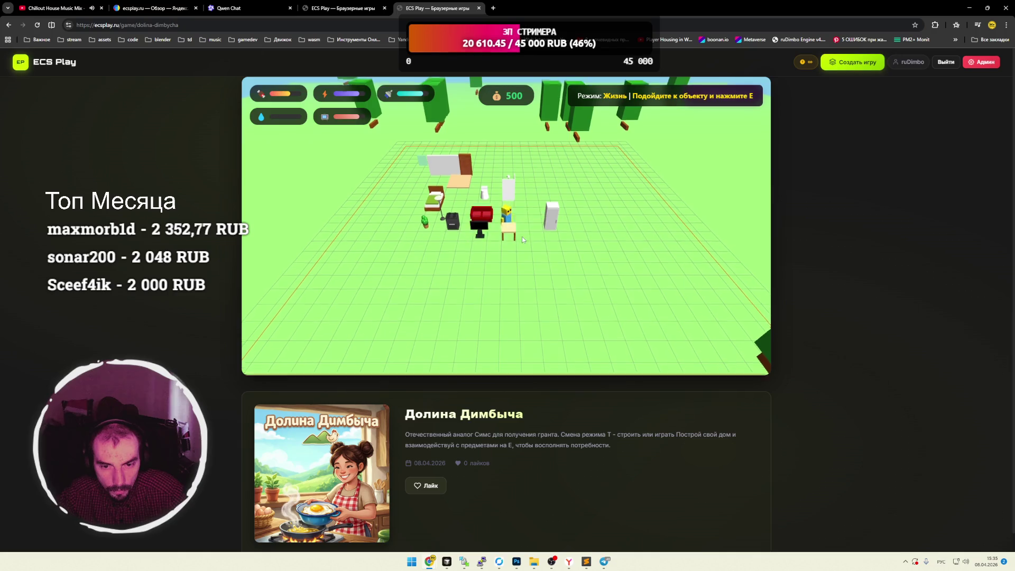
pyautogui.press('w')
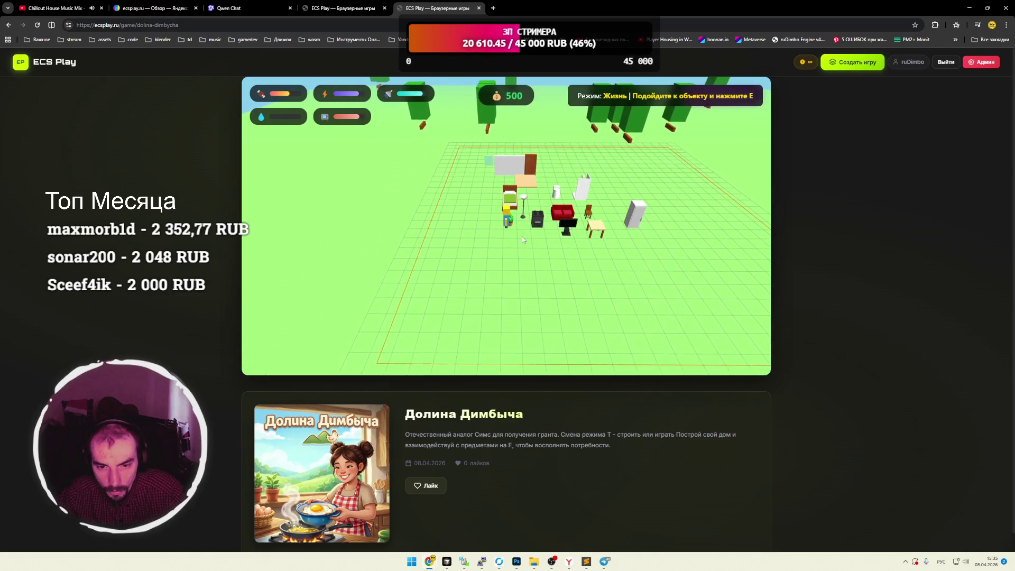
pyautogui.press('d')
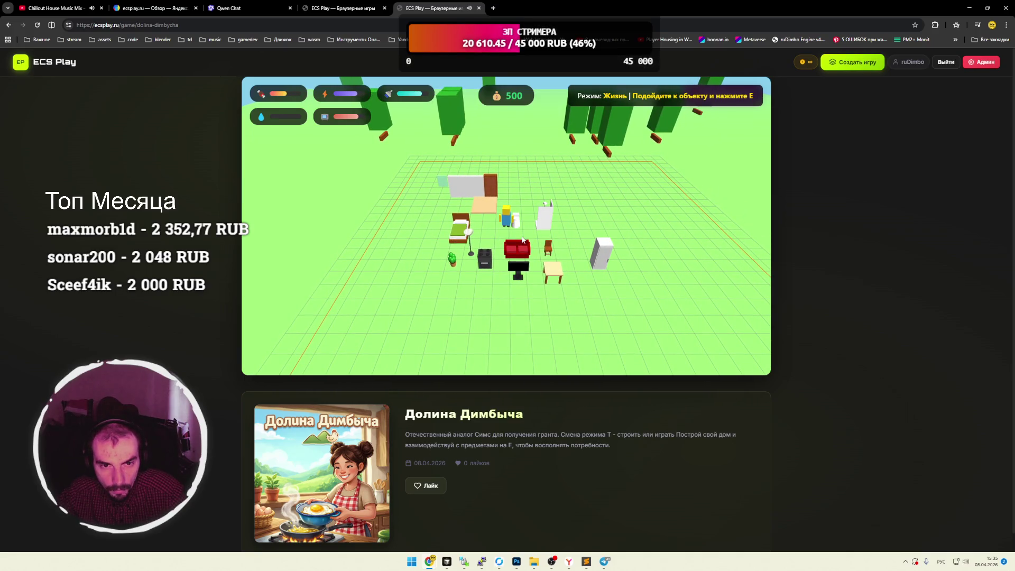
pyautogui.press('e')
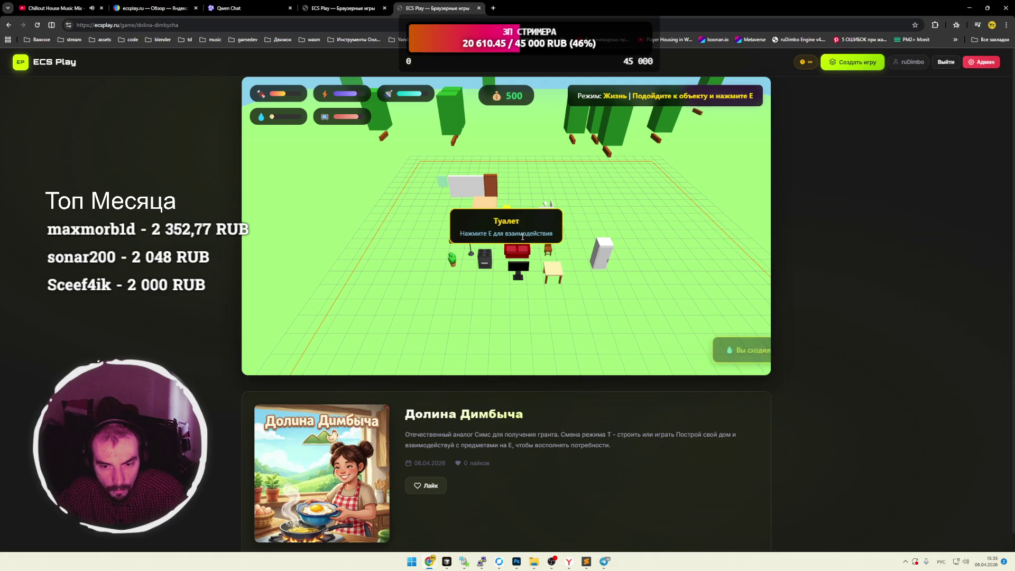
# Walk the character past the door, stove and bed over to the TV and fridge.
pyautogui.press('s')
pyautogui.press('d')
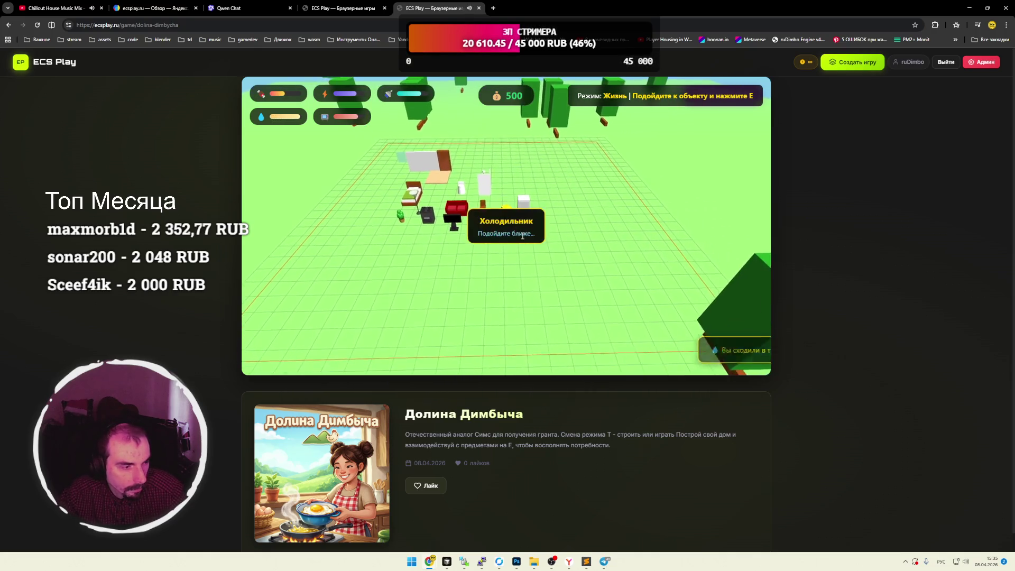
pyautogui.press('w')
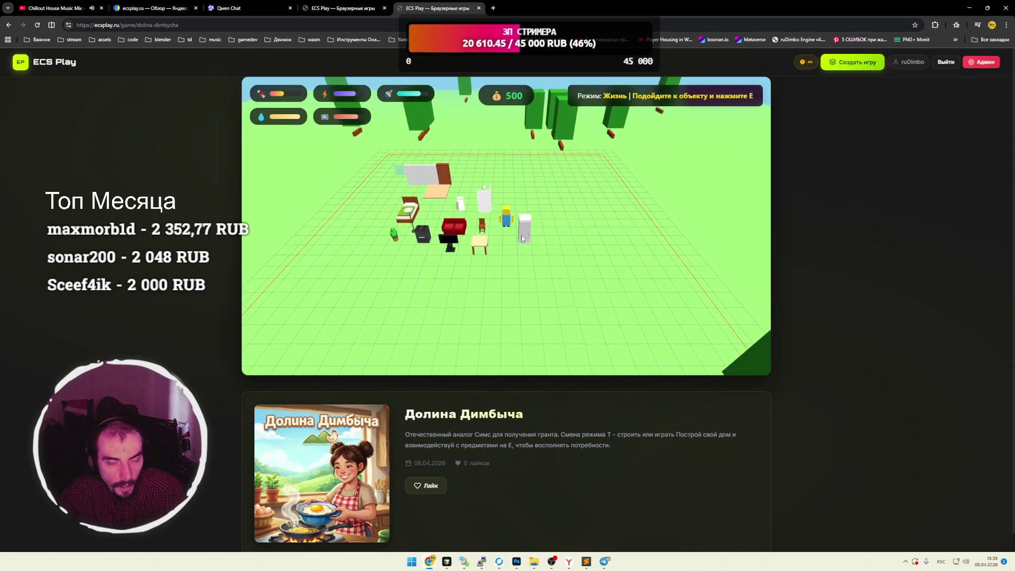
pyautogui.press('a')
pyautogui.press('s')
pyautogui.press('a')
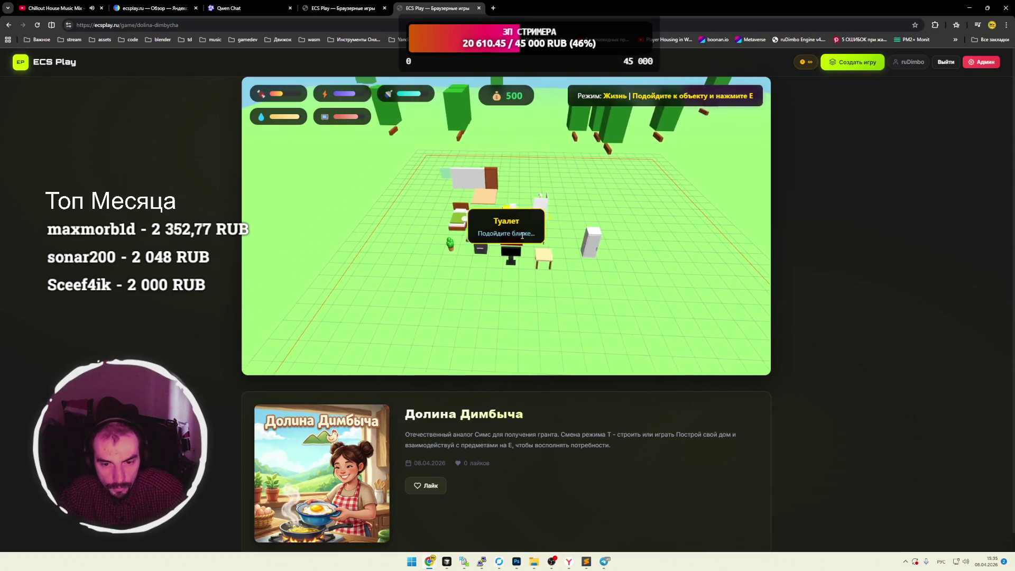
pyautogui.press('s')
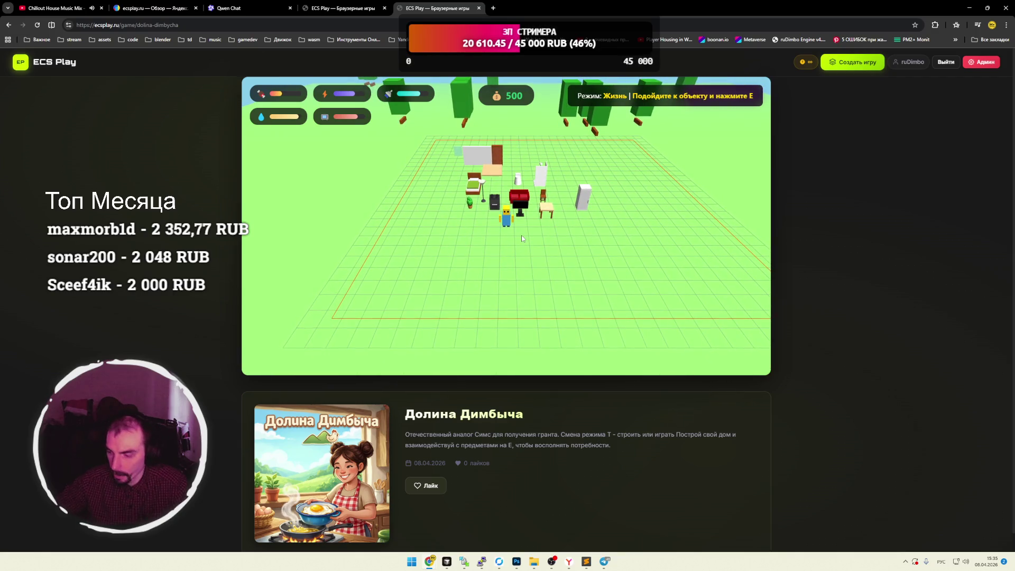
pyautogui.press('s')
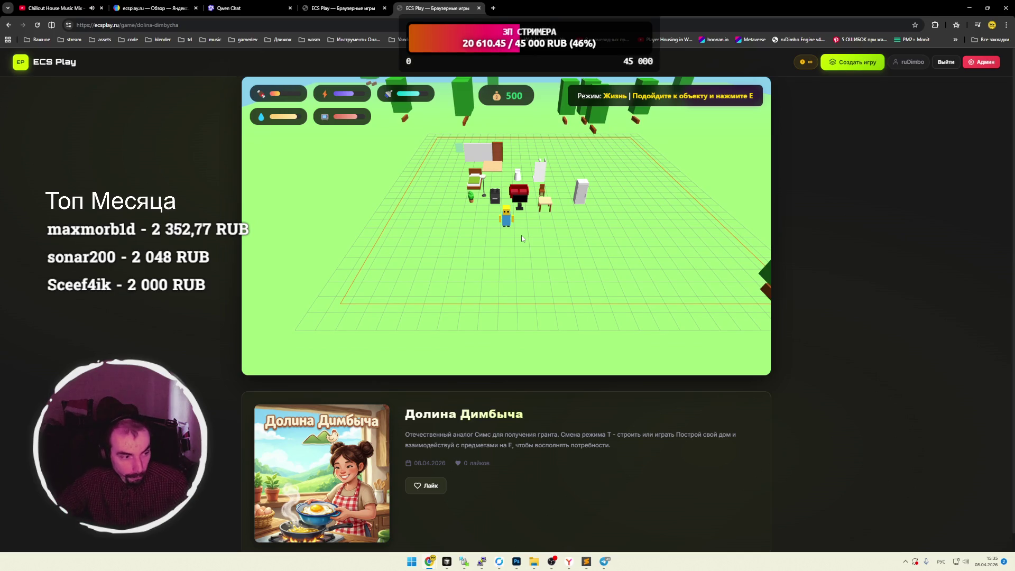
pyautogui.press('w')
pyautogui.press('a')
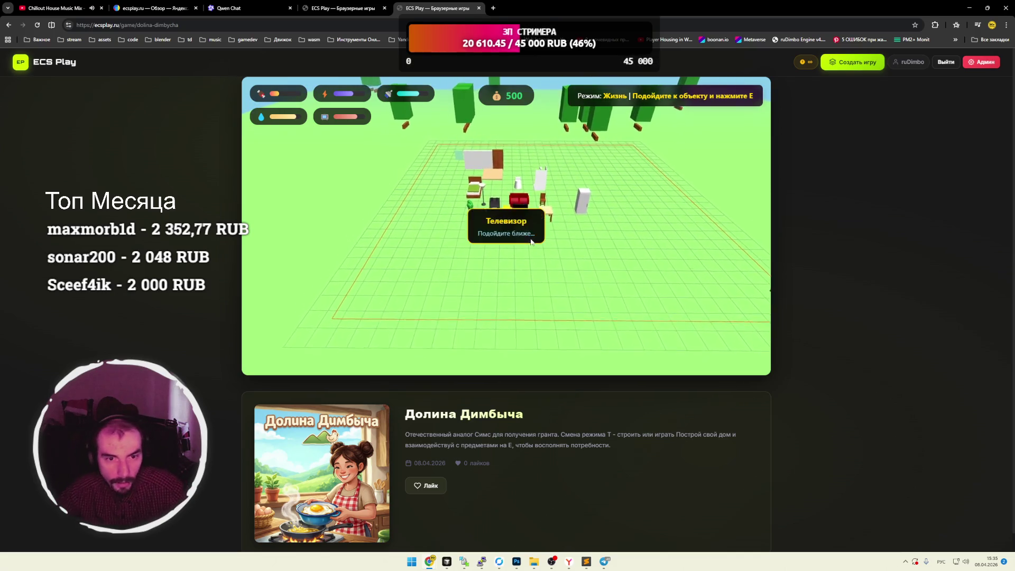
pyautogui.press('d')
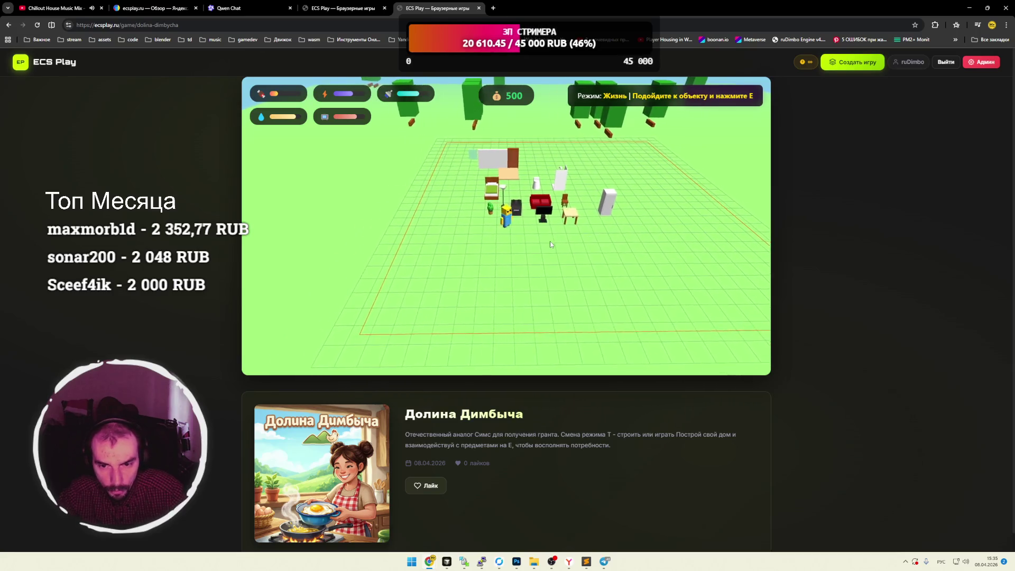
pyautogui.press('d')
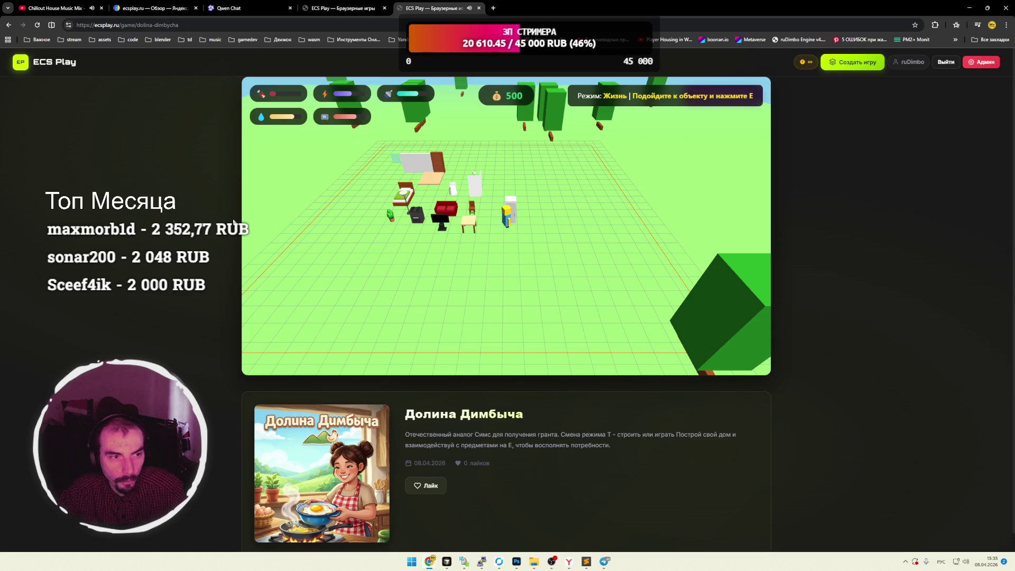
pyautogui.scroll(-3, 222, 181)
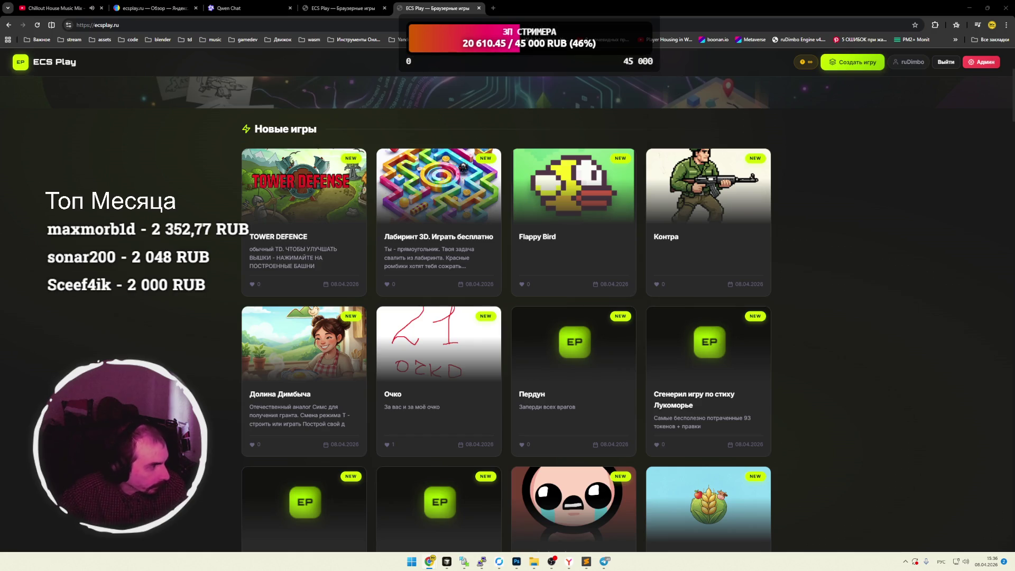
# Open Frogger in a new tab and load its FROGGER title screen.
pyautogui.moveTo(90, 160); pyautogui.dragTo(502, 241)
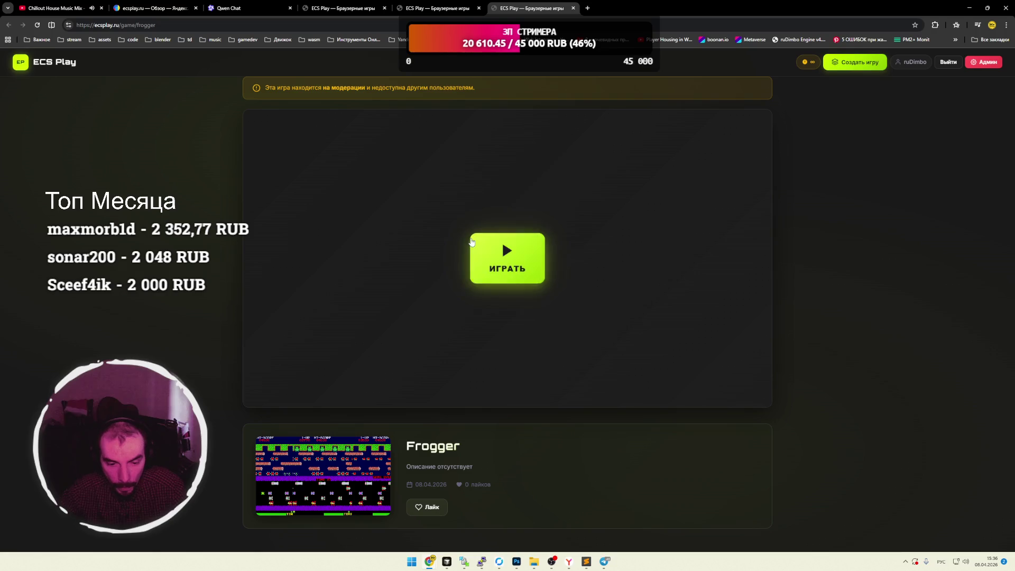
pyautogui.click(521, 265)
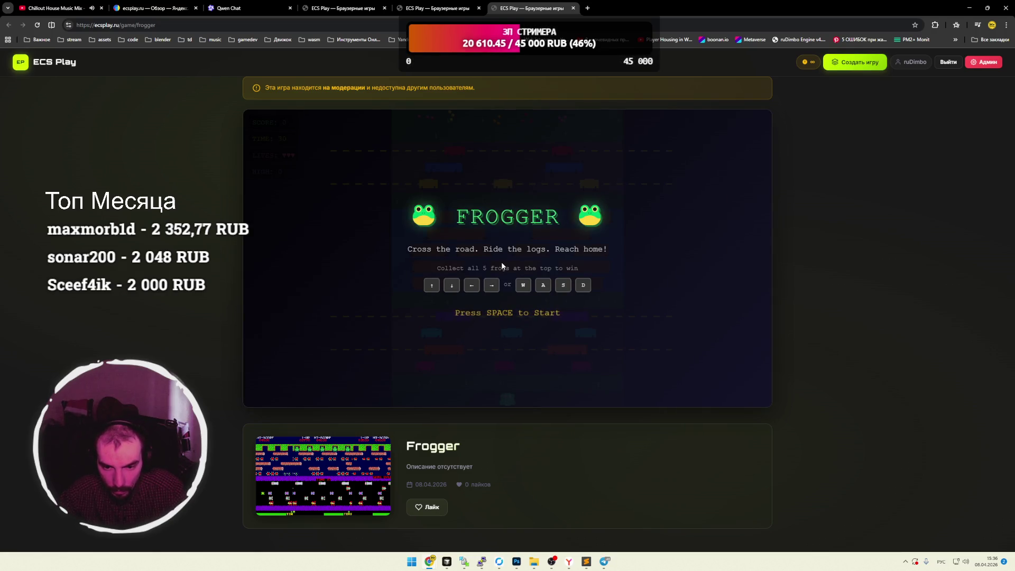
# Start a Frogger round and hop the frog up through the road lanes toward the river.
pyautogui.press('space')
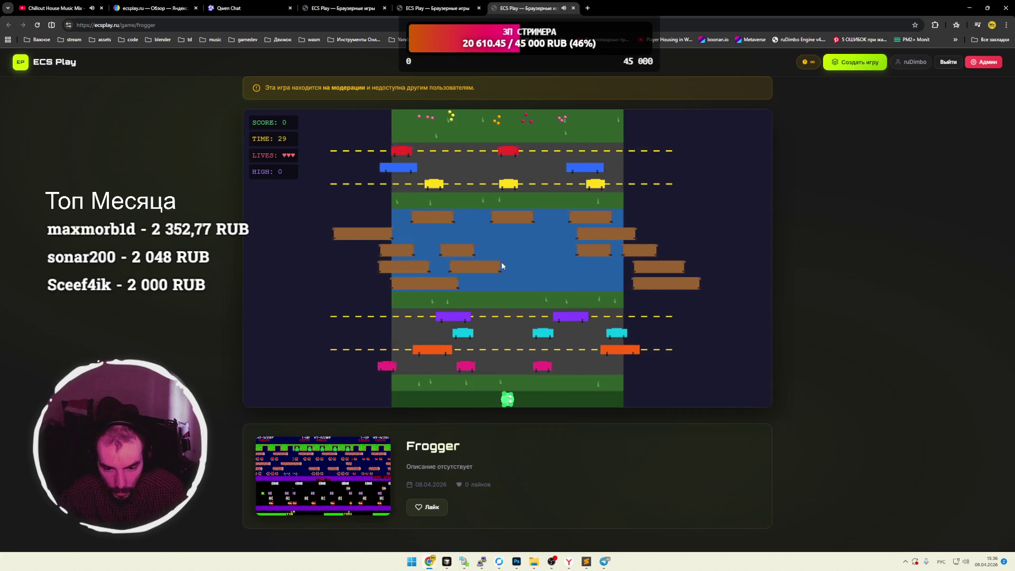
pyautogui.press('Right')
pyautogui.press('Up')
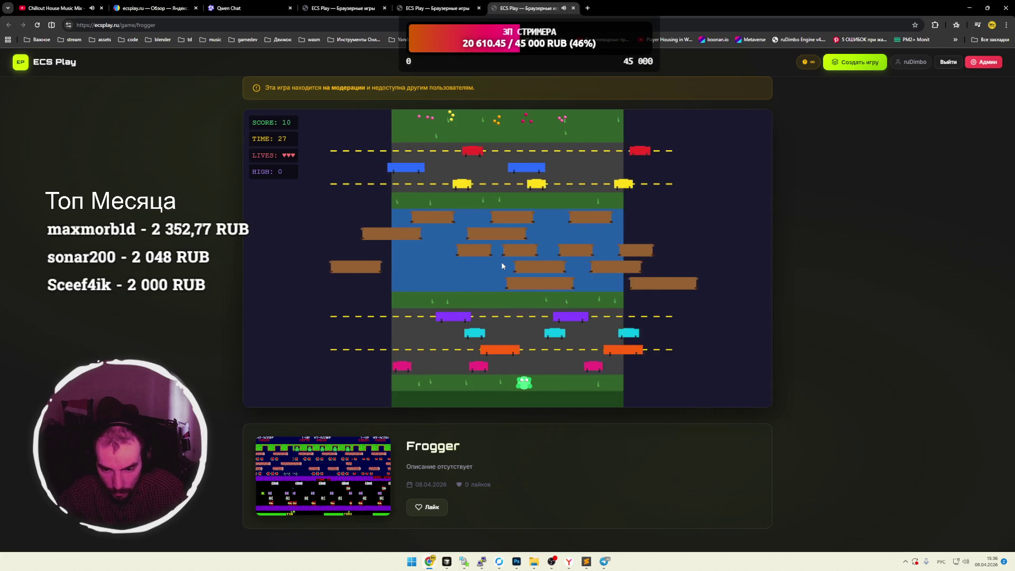
pyautogui.press('Left')
pyautogui.press('Up')
pyautogui.press('Up')
pyautogui.press('Left')
pyautogui.press('Up')
pyautogui.press('Up')
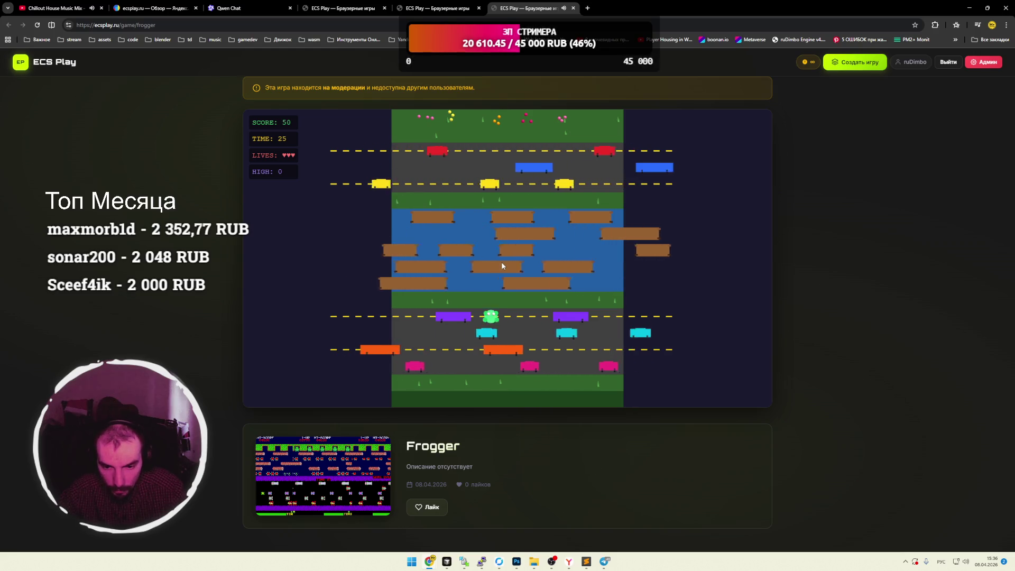
pyautogui.press('Up')
pyautogui.press('Up')
pyautogui.press('Up')
pyautogui.press('Up')
pyautogui.press('Up')
pyautogui.press('Up')
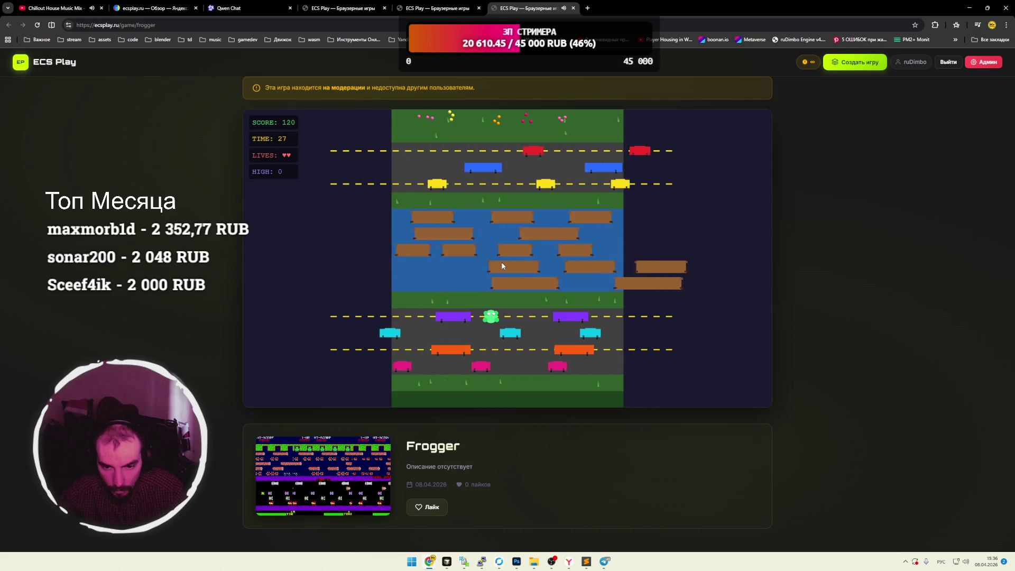
pyautogui.press('Up')
pyautogui.press('Up')
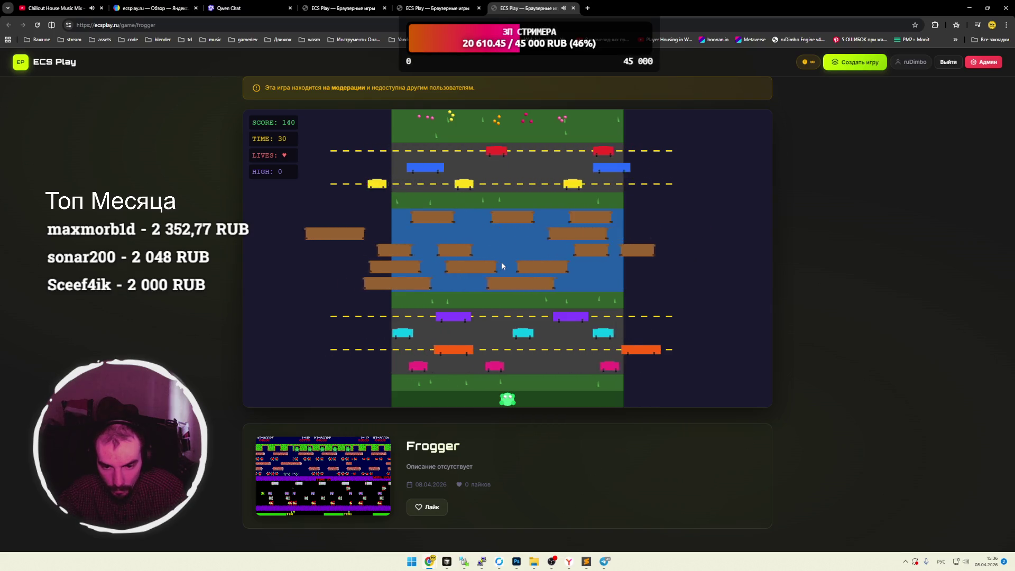
pyautogui.press('Up')
pyautogui.press('Up')
pyautogui.press('Up')
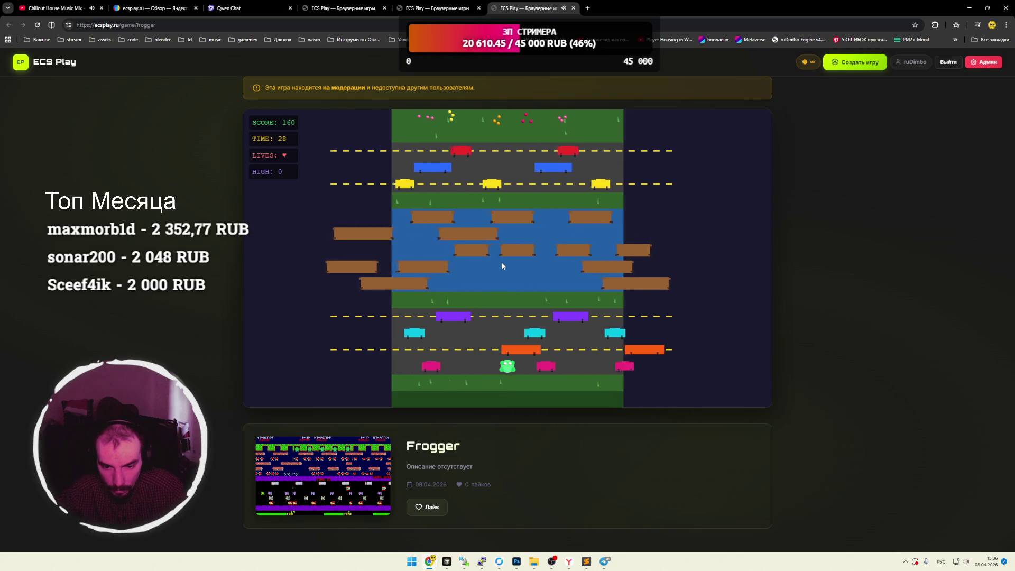
pyautogui.press('Up')
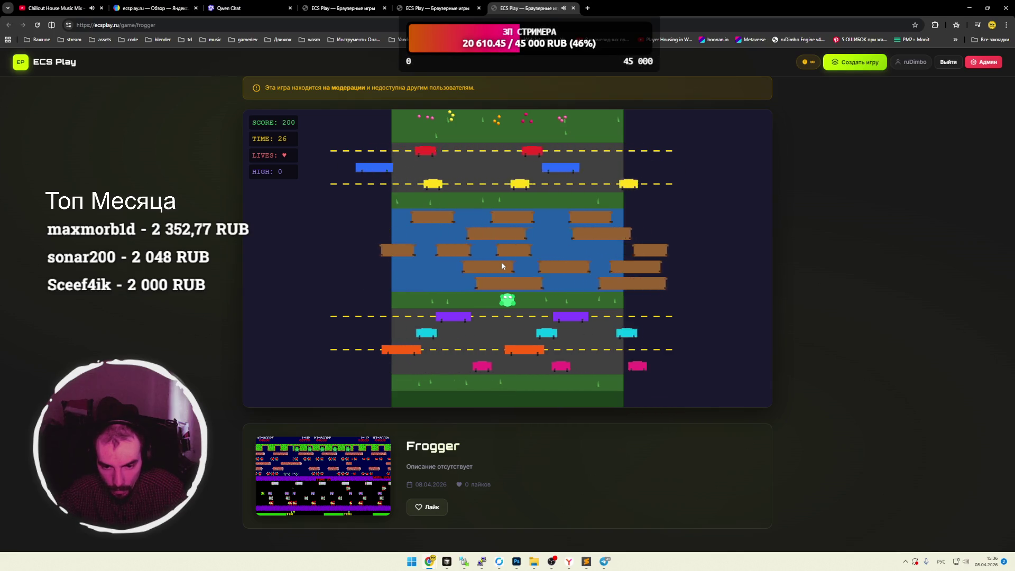
pyautogui.press('Up')
# Restart Frogger twice more, hopping up through traffic, then switch to the dating game tab.
pyautogui.press('space')
pyautogui.press('Up')
pyautogui.press('Up')
pyautogui.press('Up')
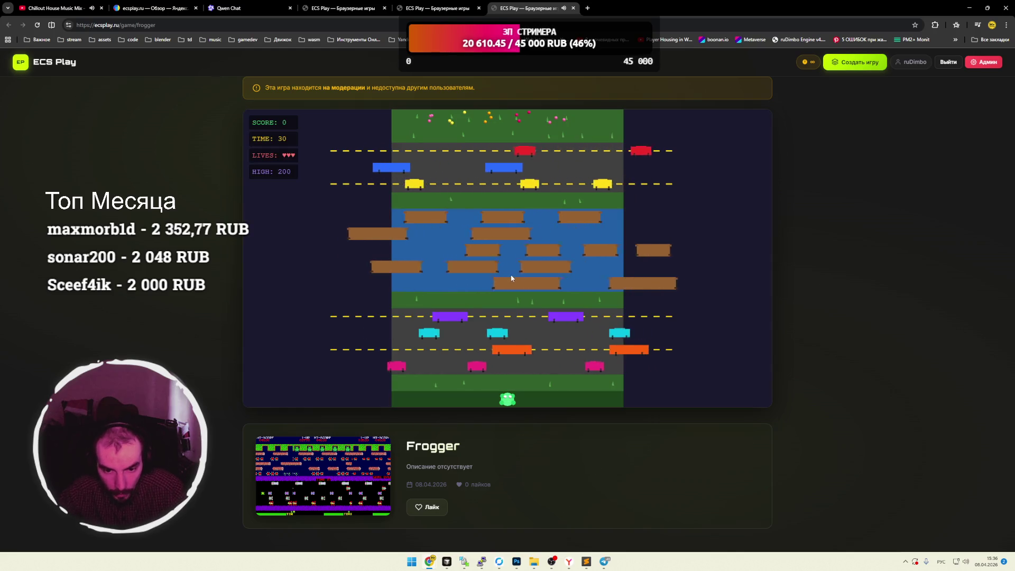
pyautogui.press('Up')
pyautogui.press('Up')
pyautogui.press('Up')
pyautogui.press('Up')
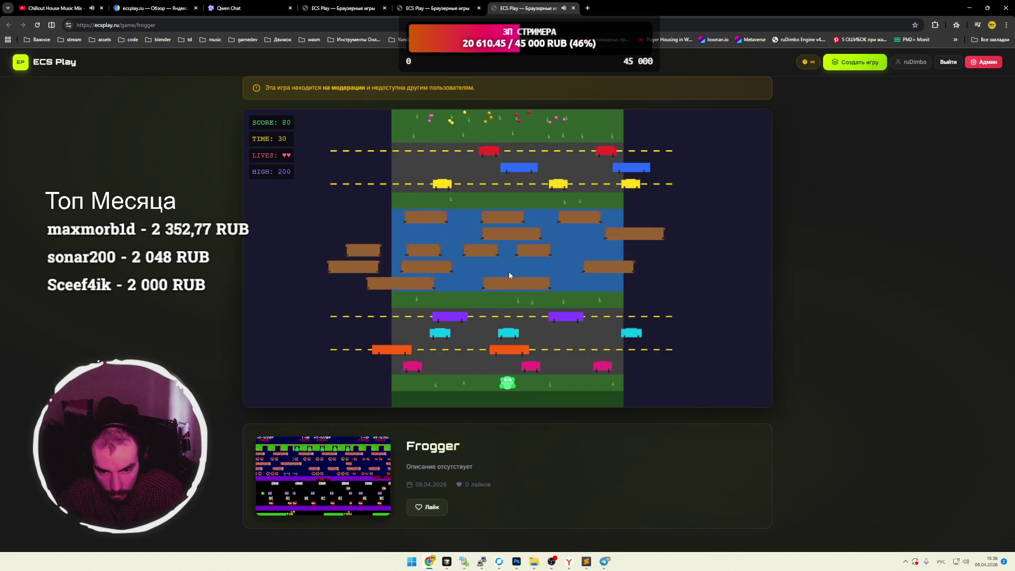
pyautogui.press('Up')
pyautogui.press('Up')
pyautogui.press('Up')
pyautogui.press('Up')
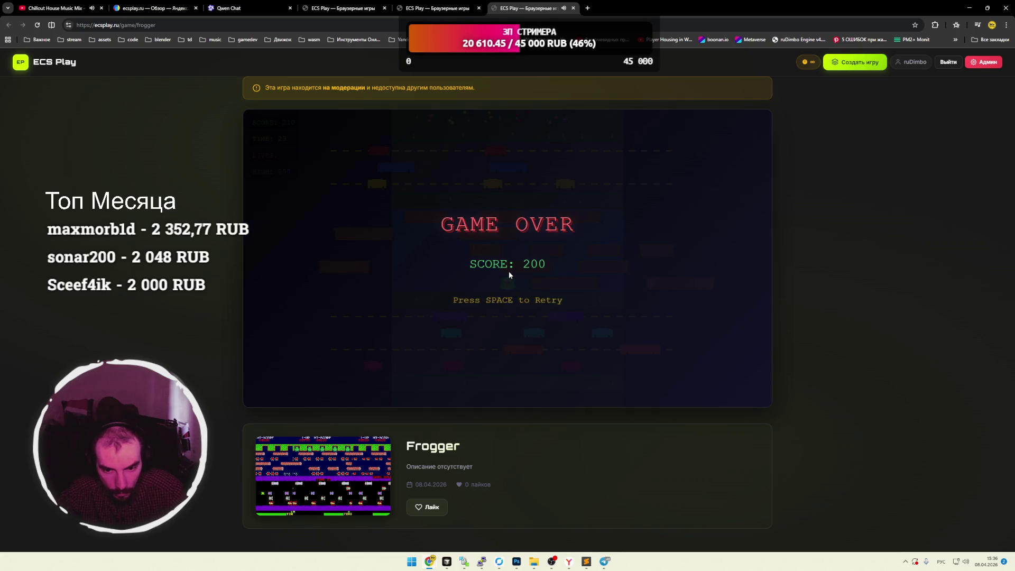
pyautogui.press('space')
pyautogui.press('Up')
pyautogui.press('Up')
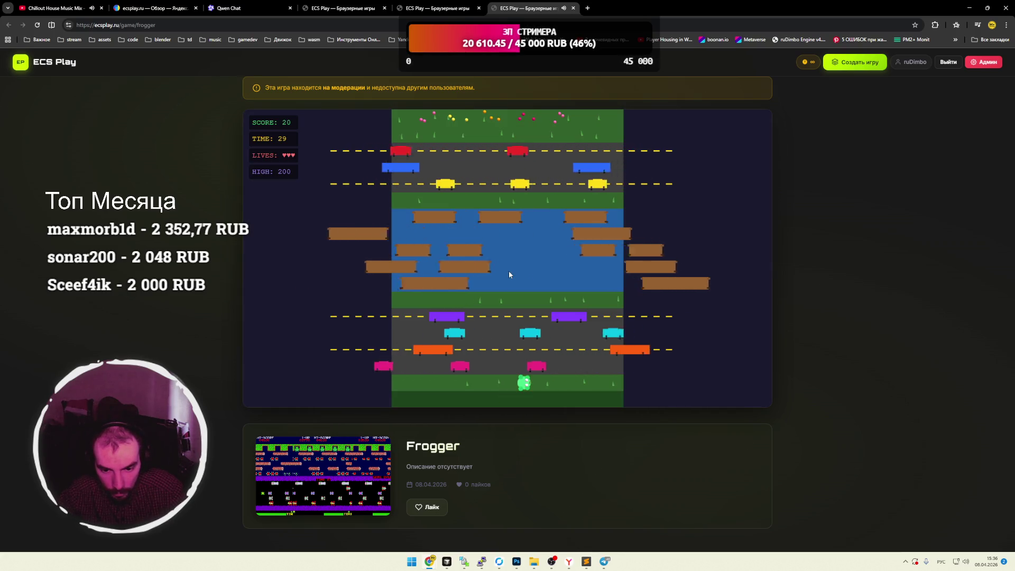
pyautogui.press('Up')
pyautogui.press('Up')
pyautogui.press('Up')
pyautogui.press('Right')
pyautogui.press('Down')
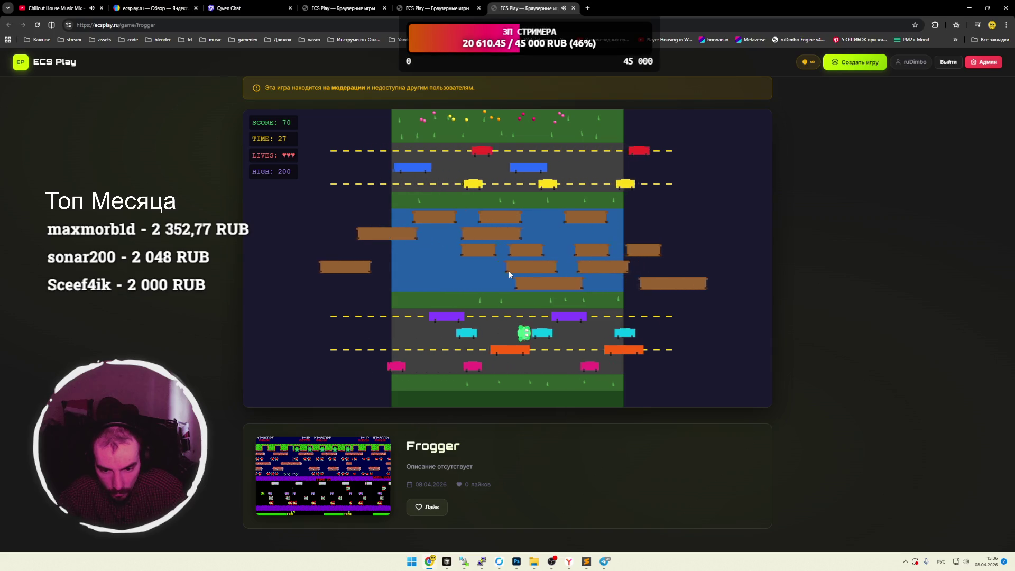
pyautogui.press('Left')
pyautogui.press('Up')
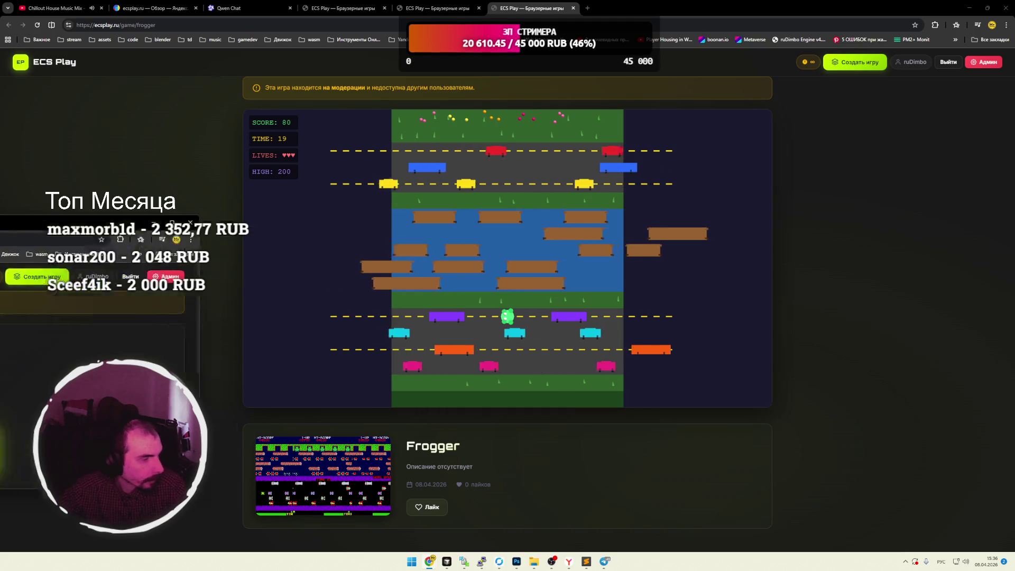
pyautogui.click(562, 13)
# Start the dating game, walk up to her and answer the height question with 160 см.
pyautogui.click(668, 8)
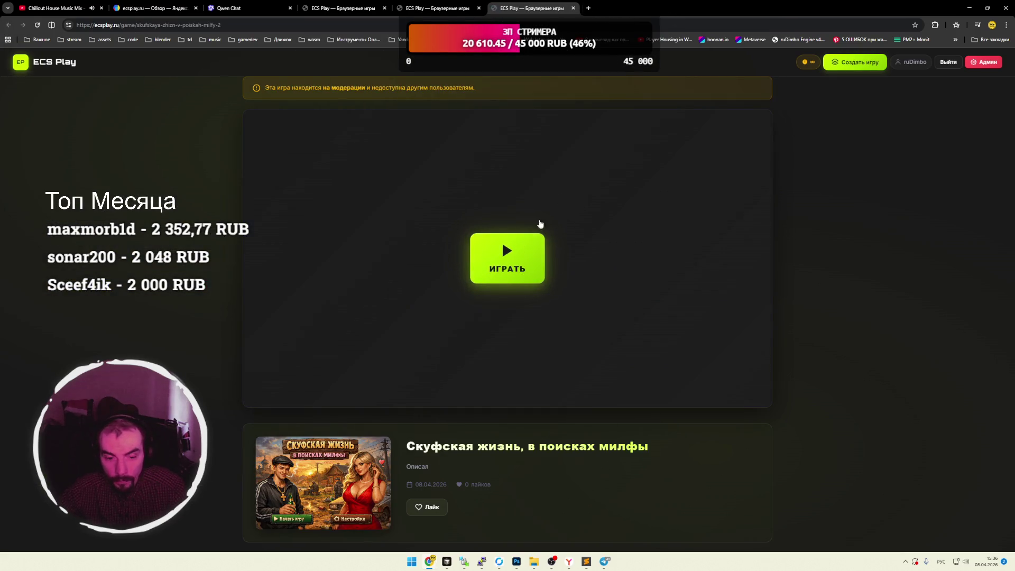
pyautogui.click(513, 265)
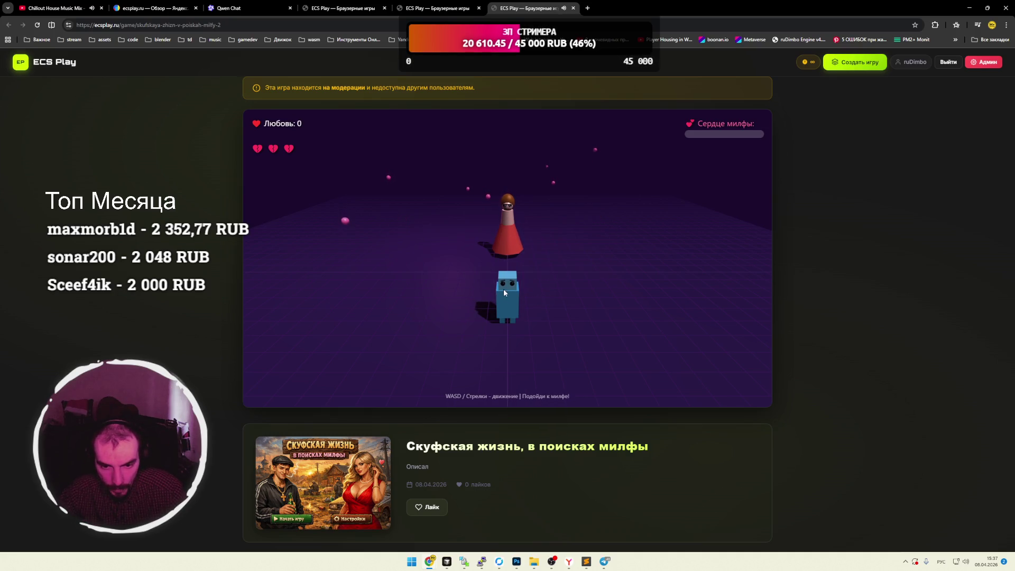
pyautogui.press('super+space')
pyautogui.press('w')
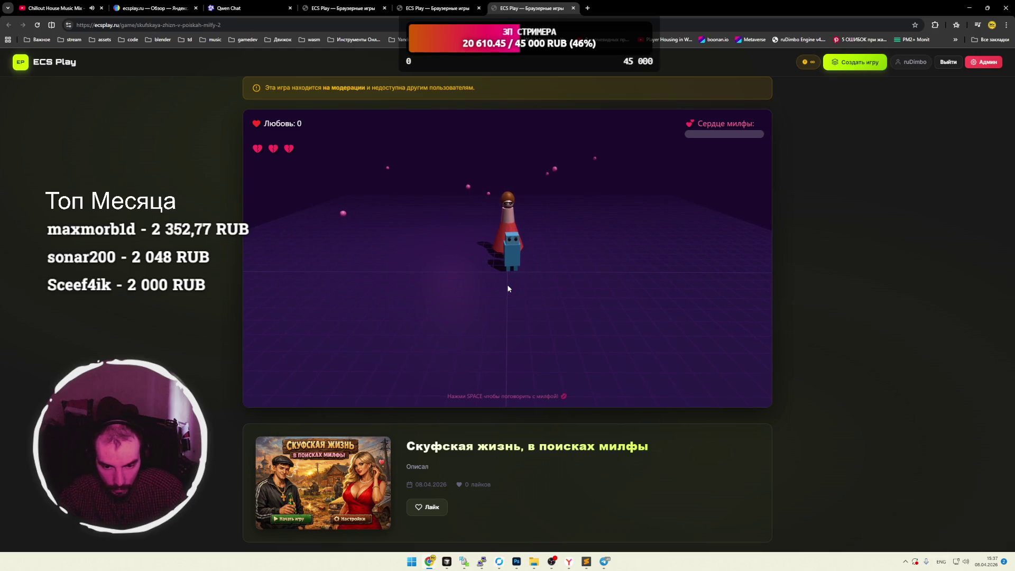
pyautogui.press('space')
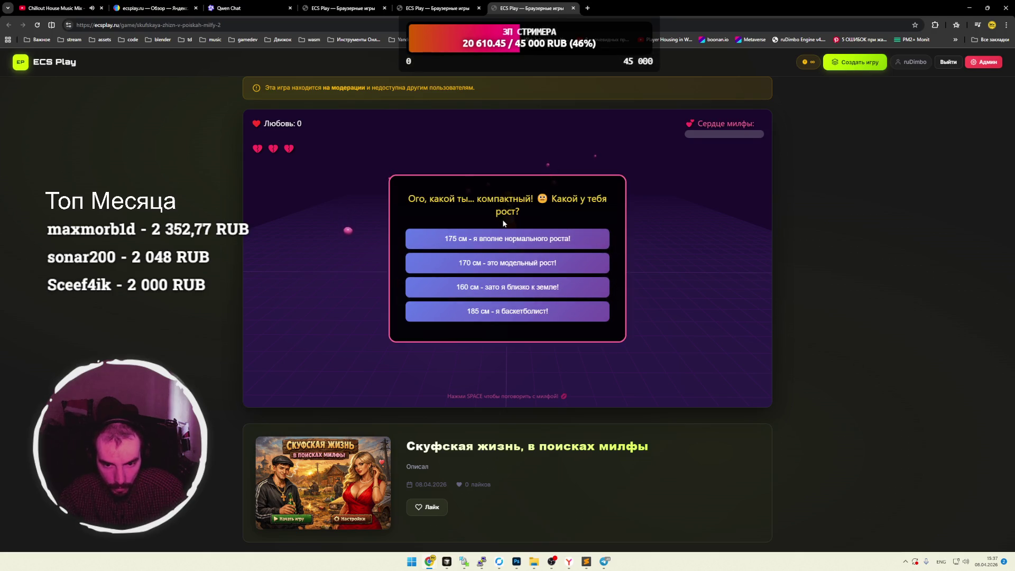
pyautogui.click(534, 297)
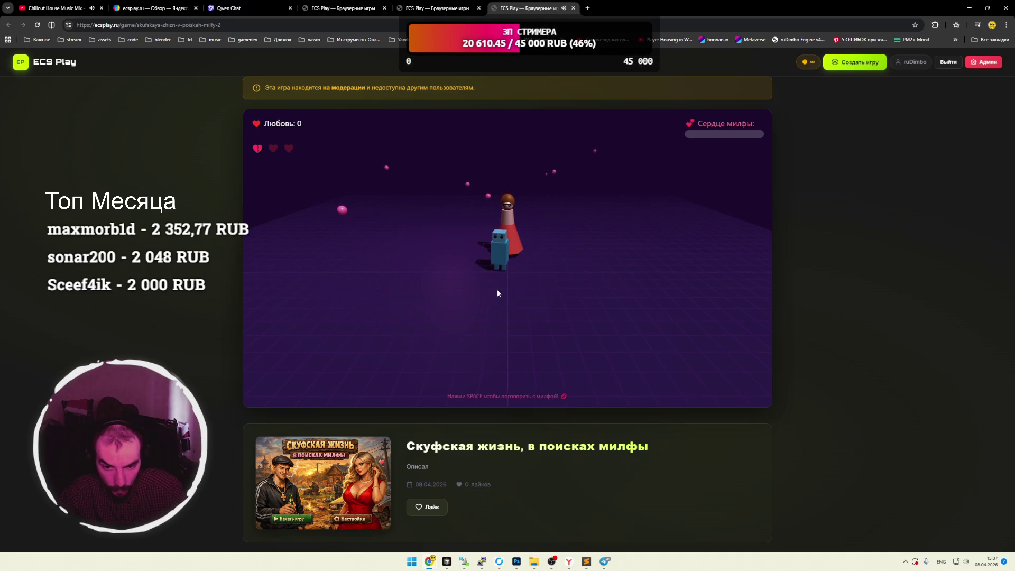
# Answer Миллион долларов в месяц!, Я предпочитаю интеллект... and Согласен на всё!, then close the page.
pyautogui.press('space')
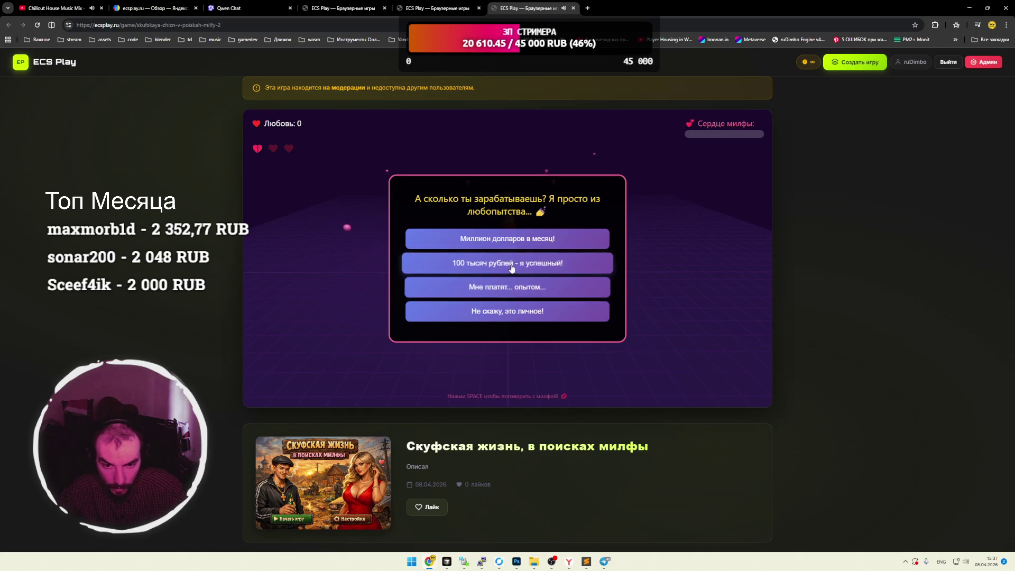
pyautogui.click(470, 247)
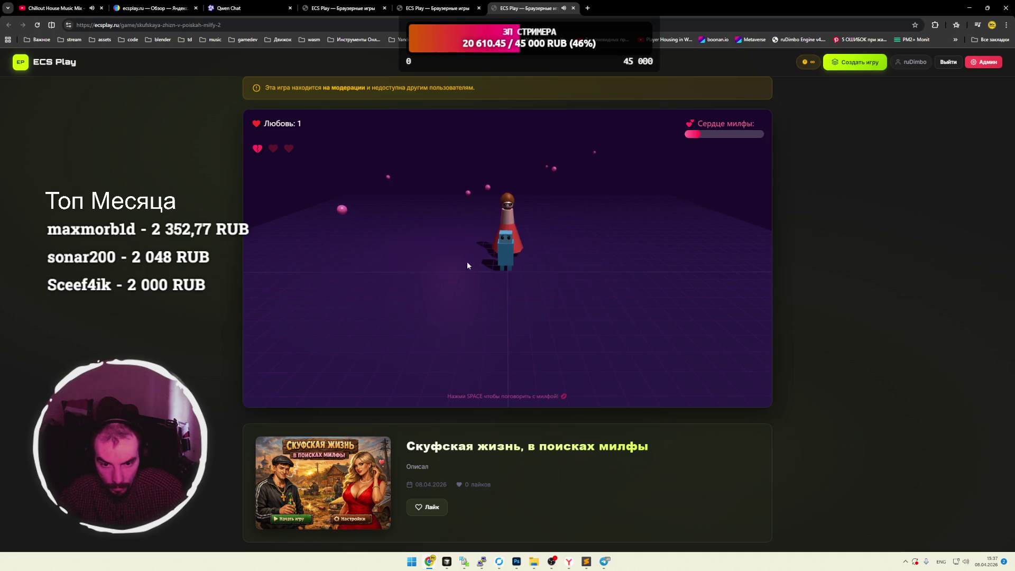
pyautogui.press('space')
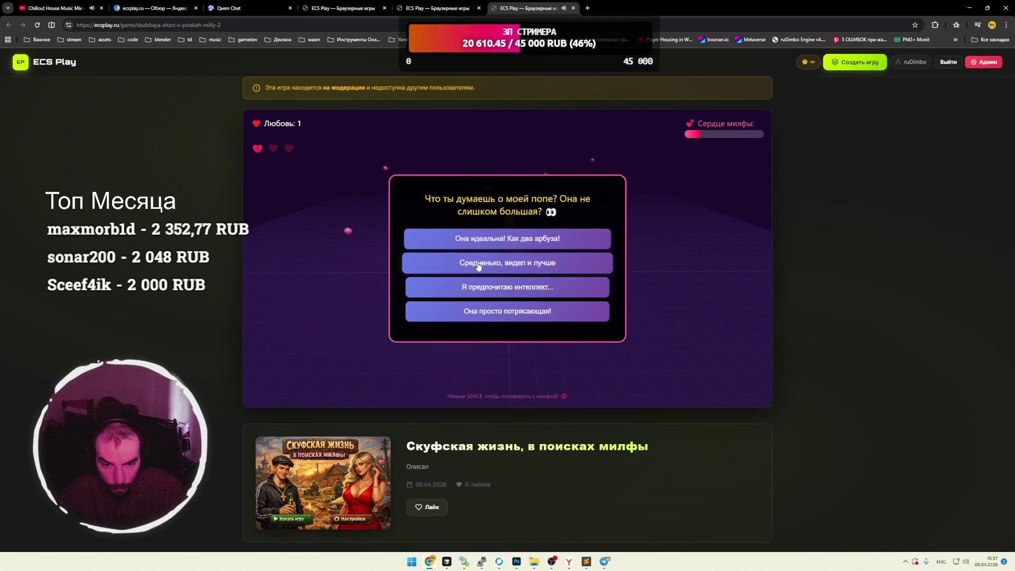
pyautogui.click(454, 295)
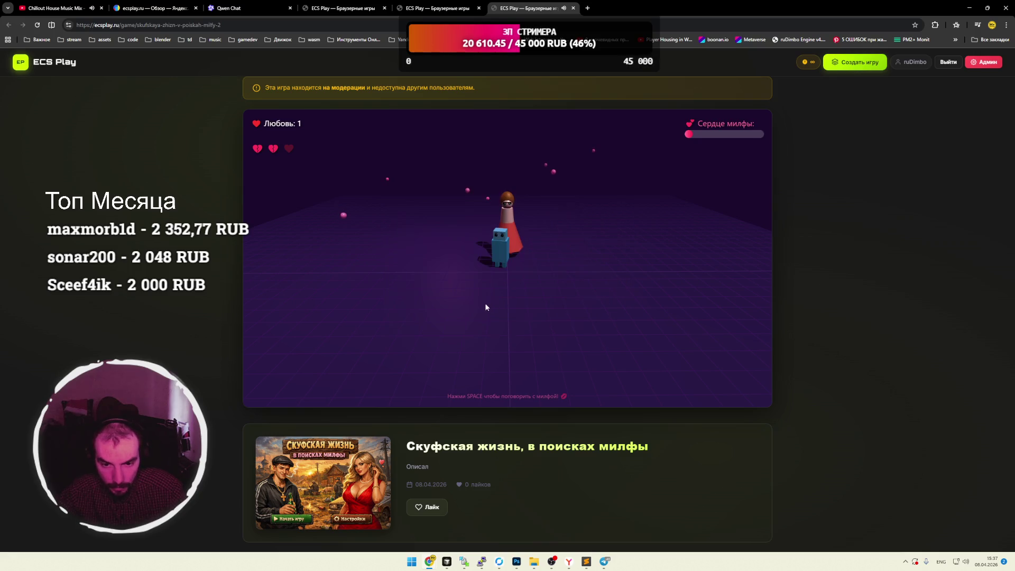
pyautogui.press('space')
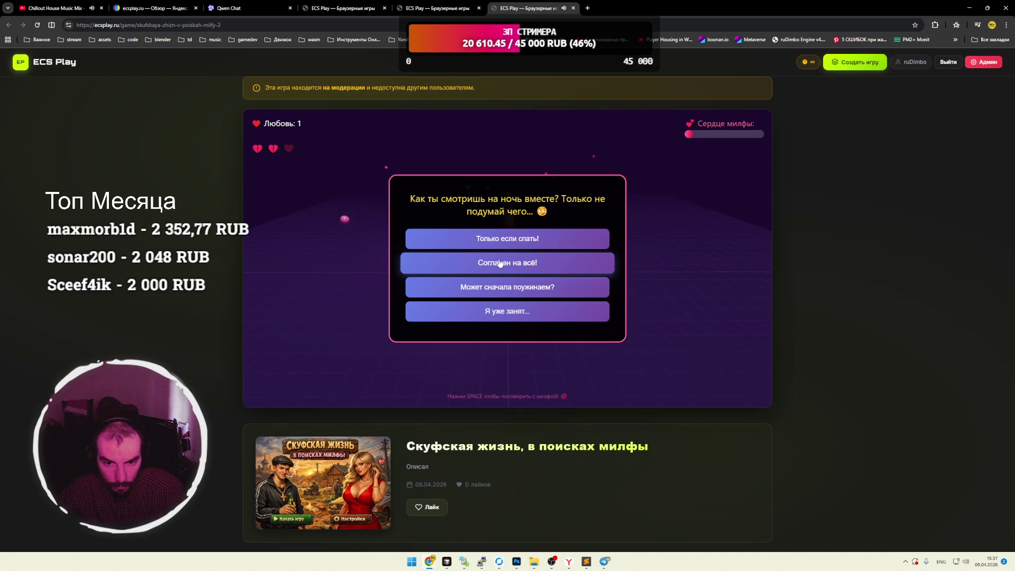
pyautogui.click(457, 269)
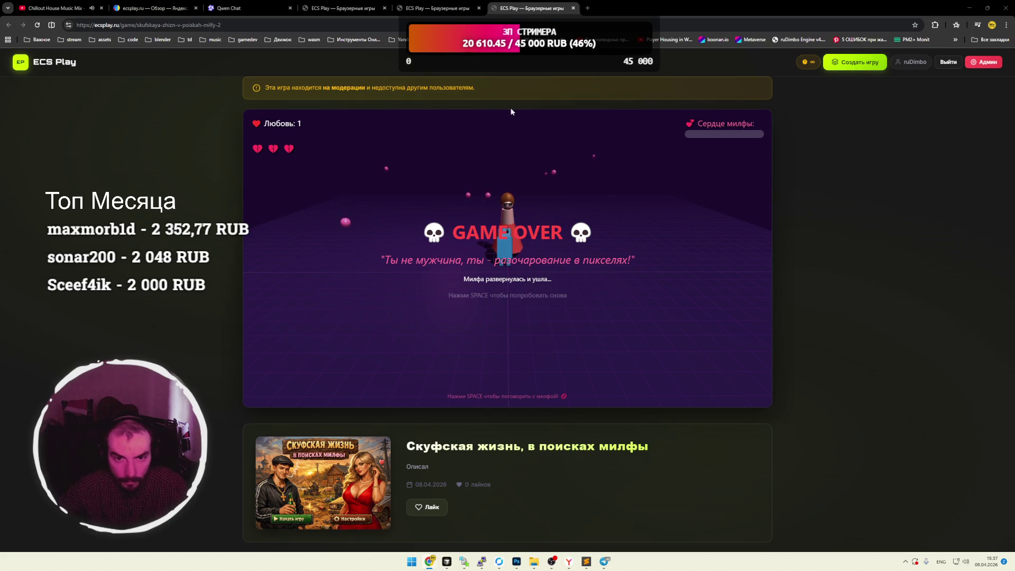
pyautogui.click(573, 8)
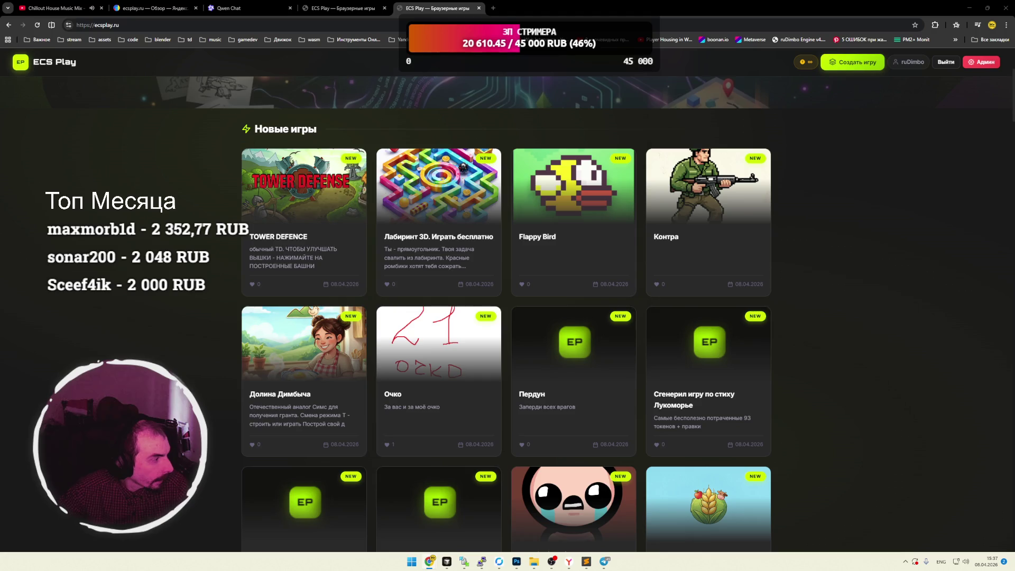
# Reopen the closed Asteroids tab and start a new game.
pyautogui.hotkey('ctrl', 'shift', 't')
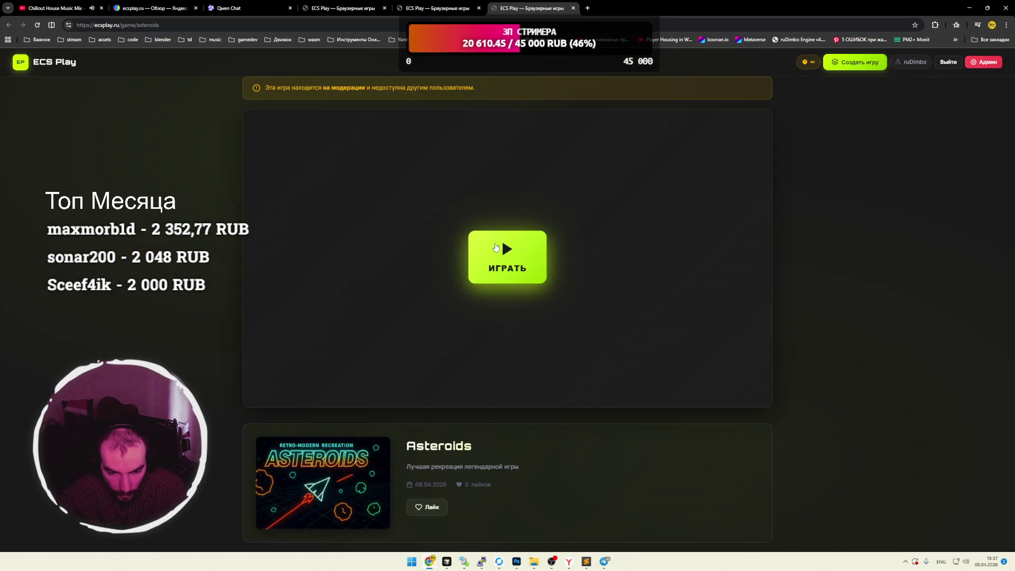
pyautogui.click(496, 247)
pyautogui.press('space')
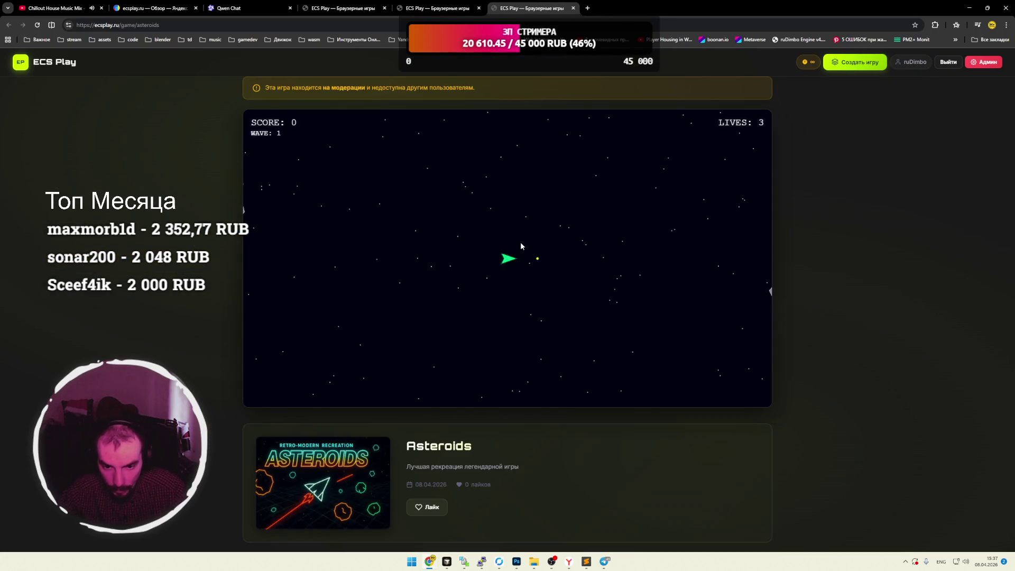
# Steer and shoot to reach 1160 points with two lives, then bring up the 2D Snake page.
pyautogui.press('Left')
pyautogui.press('Up')
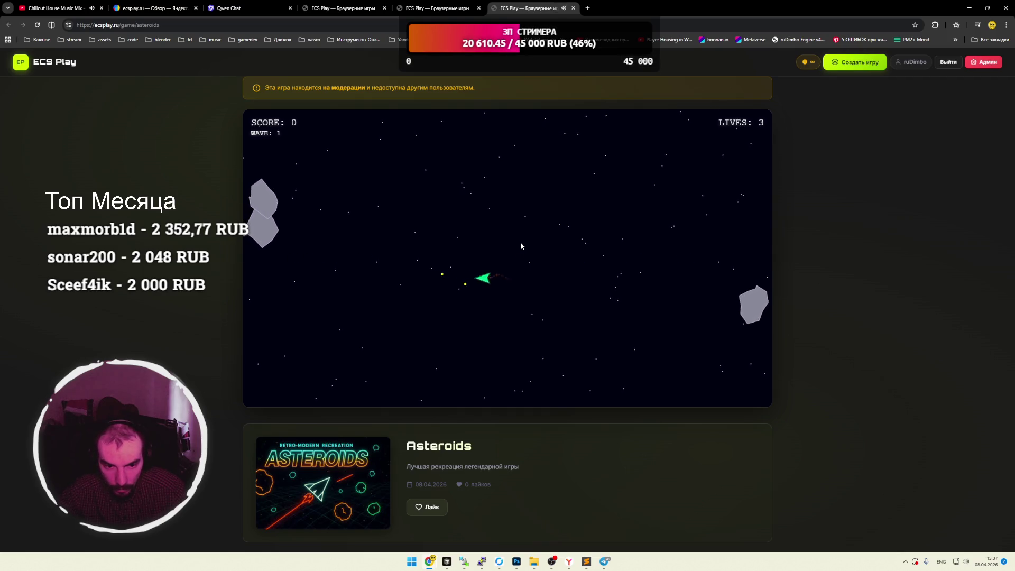
pyautogui.press('space')
pyautogui.press('space')
pyautogui.press('Right')
pyautogui.press('space')
pyautogui.press('Left')
pyautogui.press('Up')
pyautogui.press('space')
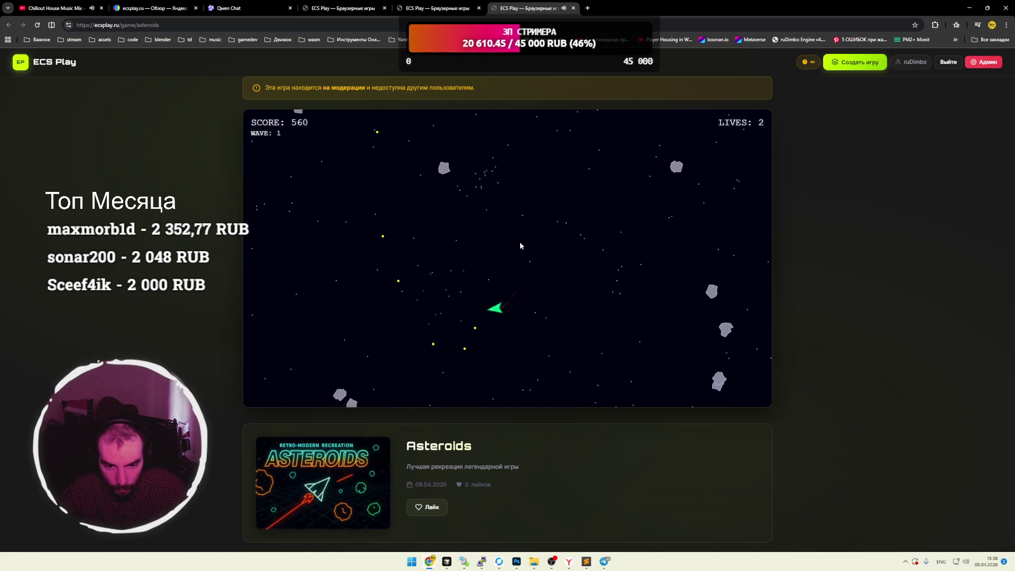
pyautogui.press('Right')
pyautogui.press('Up')
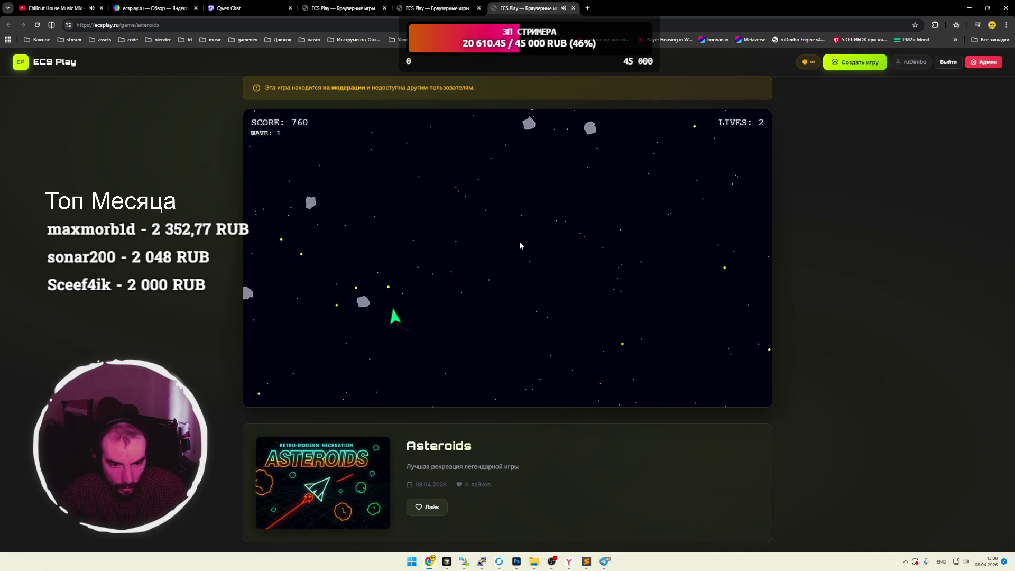
pyautogui.press('Up')
pyautogui.press('space')
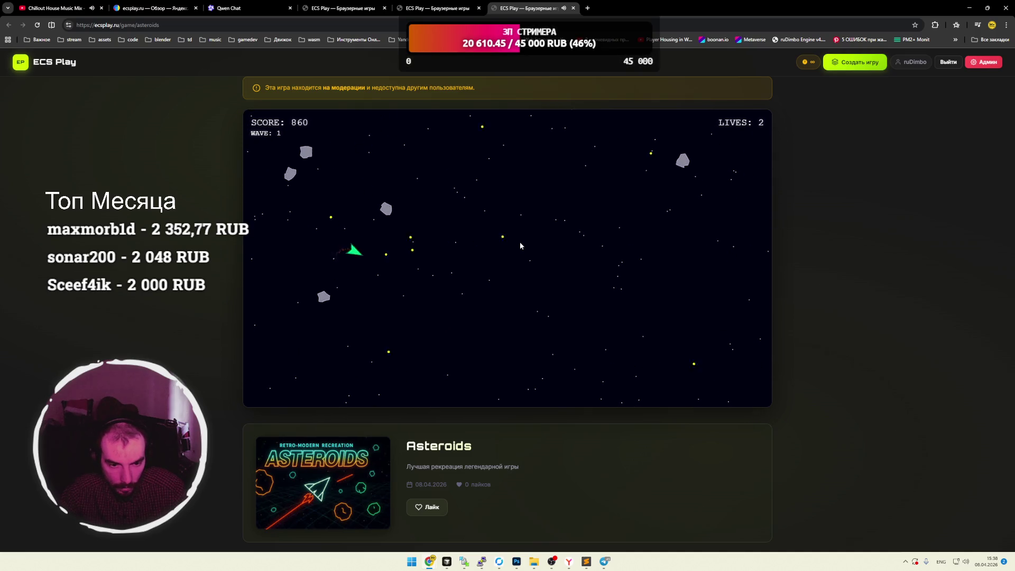
pyautogui.press('Up')
pyautogui.press('space')
pyautogui.press('Right')
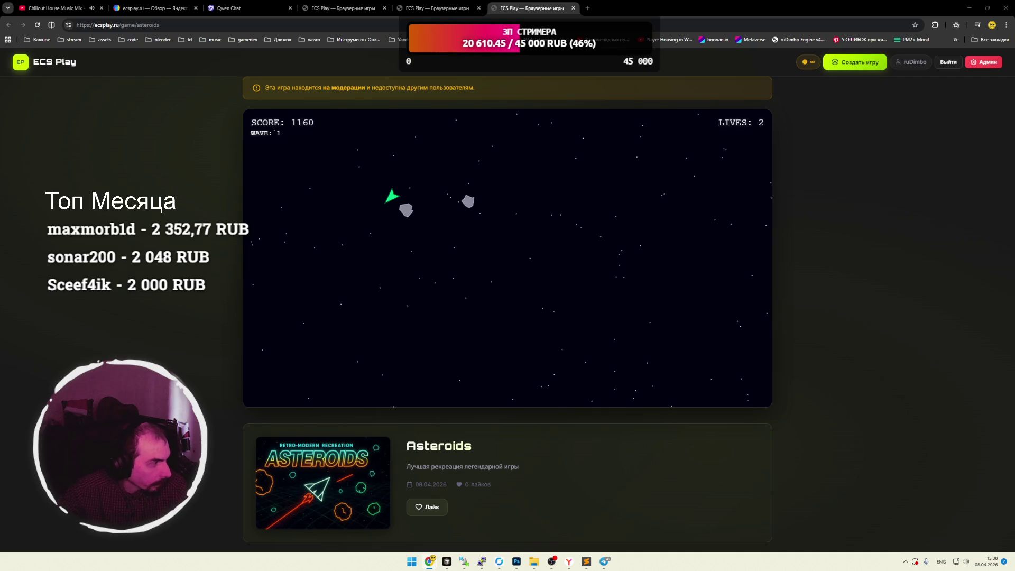
pyautogui.moveTo(238, 181); pyautogui.dragTo(555, 4)
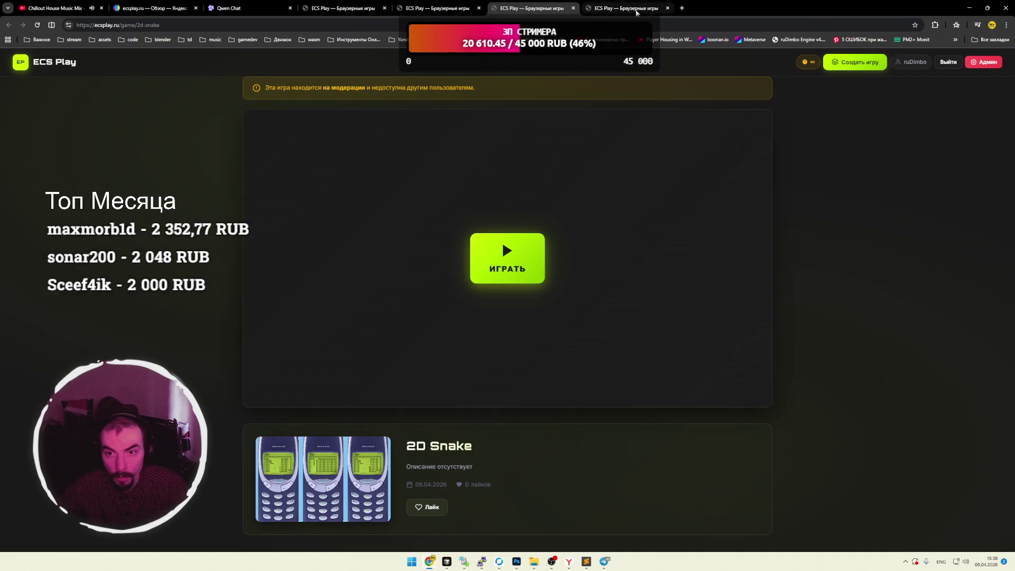
# Play 2D Snake to game over at score 1, then go back and launch Mega Tetris.
pyautogui.click(503, 260)
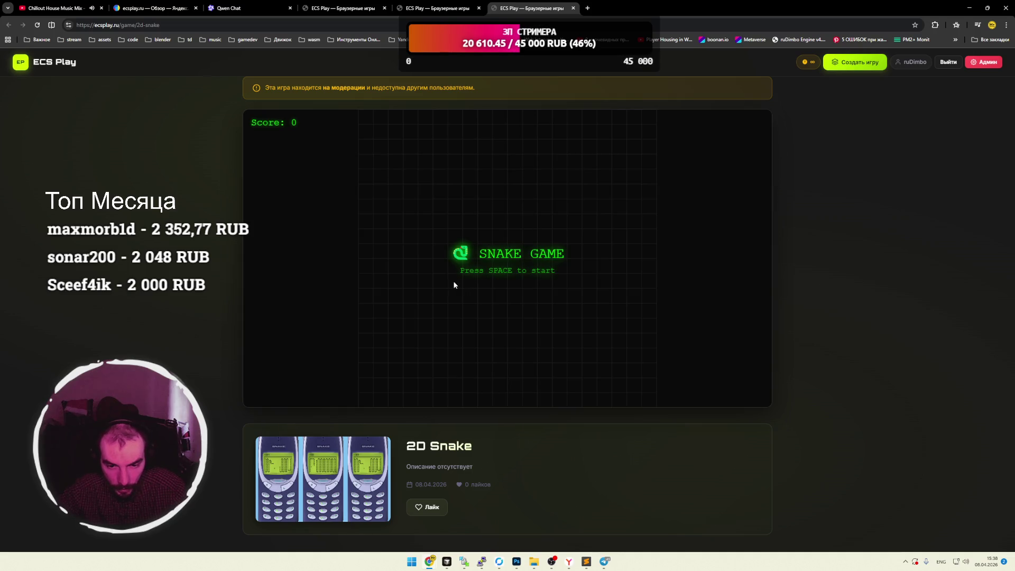
pyautogui.press('space')
pyautogui.press('Up')
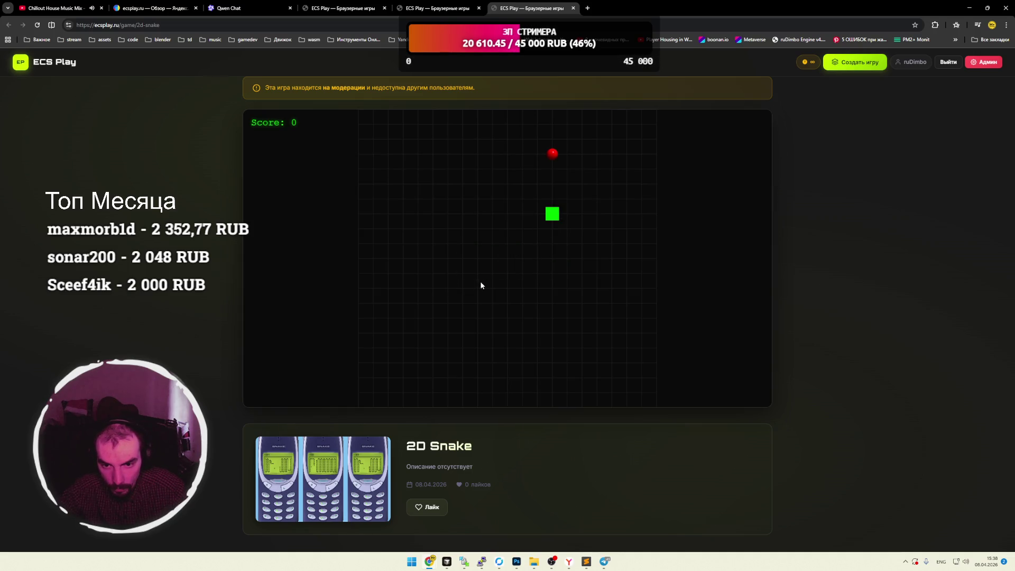
pyautogui.press('Left')
pyautogui.press('Down')
pyautogui.press('Right')
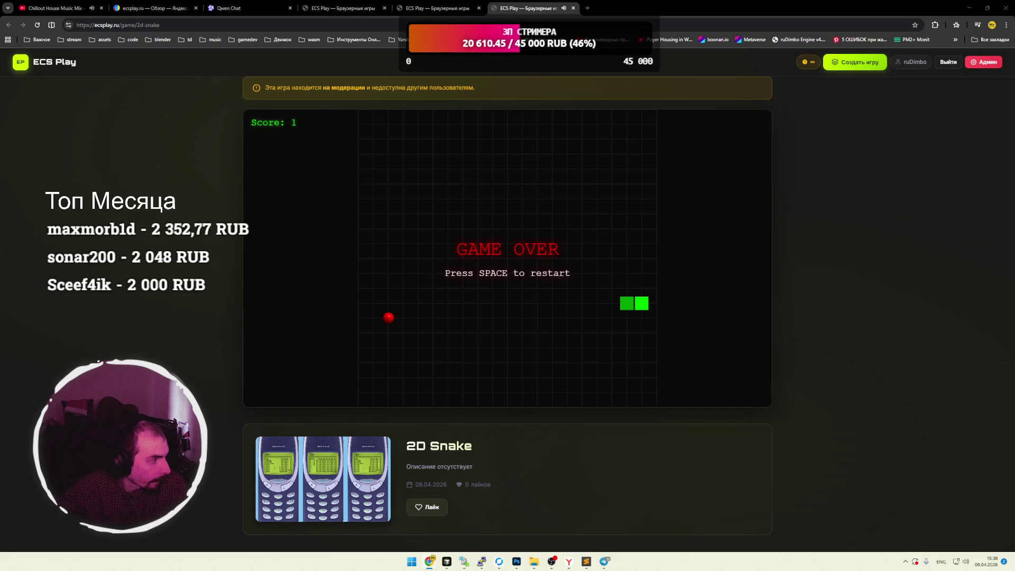
pyautogui.hotkey('alt', 'Left')
pyautogui.click(471, 269)
# Start Mega Tetris, drop the Z piece and place a rotated S piece.
pyautogui.press('space')
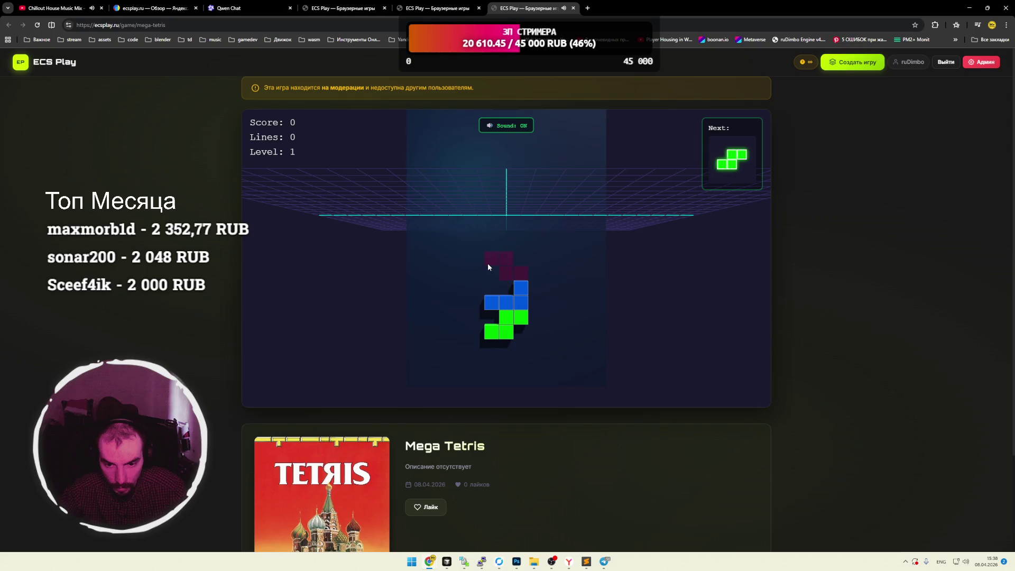
pyautogui.hotkey('alt', 'shift')
pyautogui.press('Left')
pyautogui.press('Left')
pyautogui.press('Left')
pyautogui.press('Right')
pyautogui.press('space')
pyautogui.press('Left')
pyautogui.press('Left')
pyautogui.press('Up')
pyautogui.press('Right')
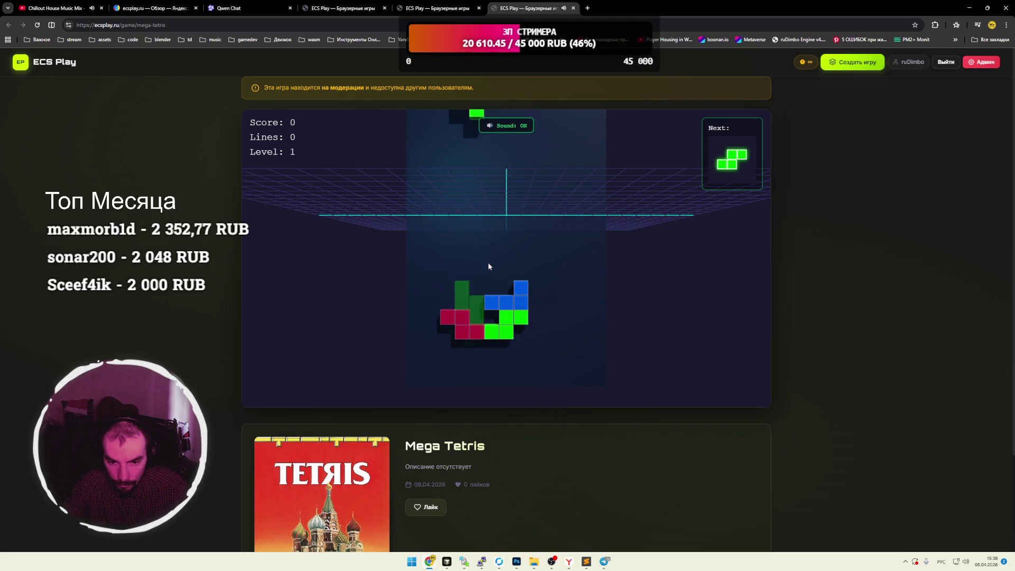
pyautogui.press('space')
# Drop another S piece and the magenta Z piece, then merge the буу page into this window.
pyautogui.press('Left')
pyautogui.press('Left')
pyautogui.press('Left')
pyautogui.press('Up')
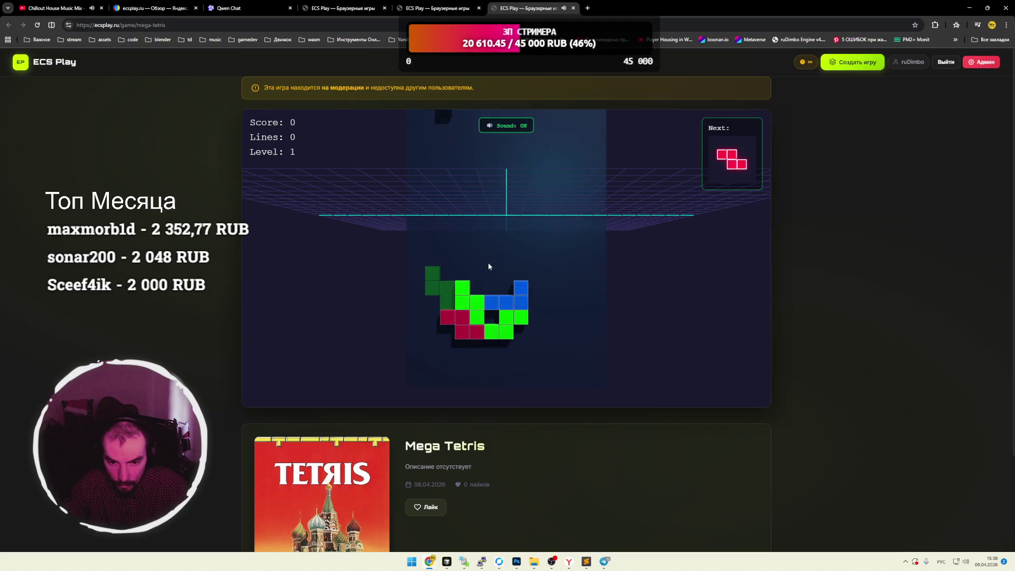
pyautogui.press('space')
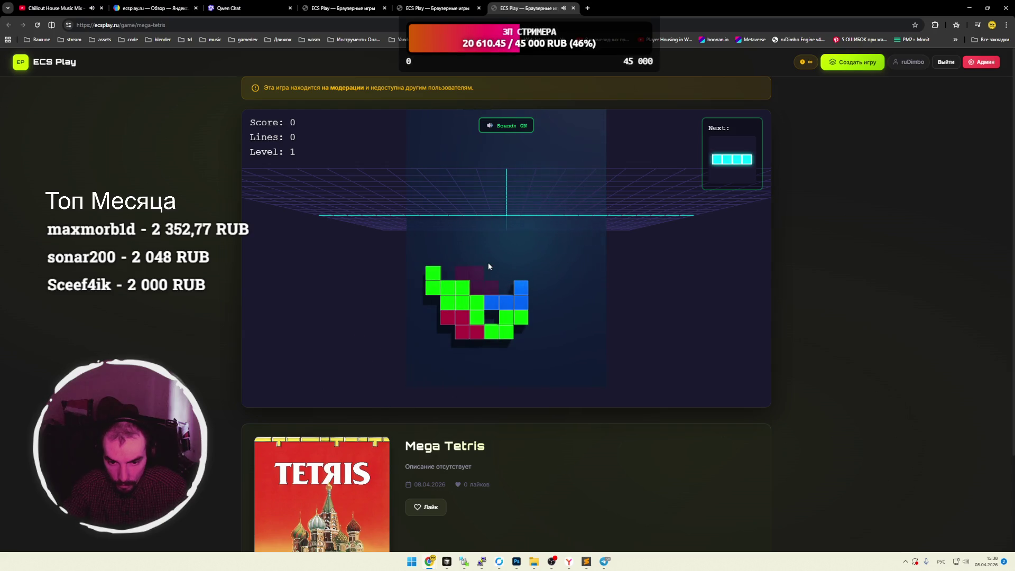
pyautogui.press('Left')
pyautogui.press('space')
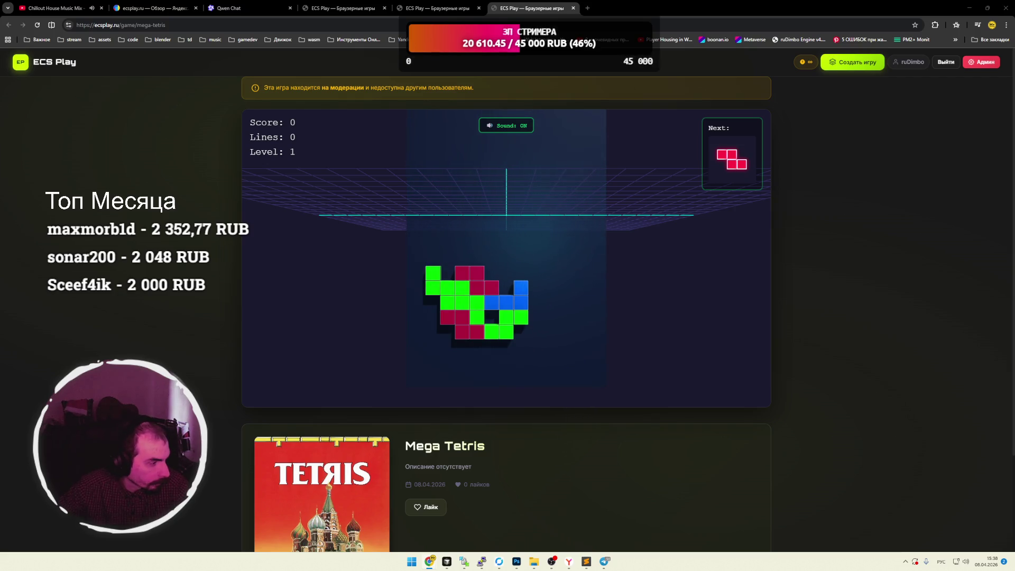
pyautogui.moveTo(254, 204); pyautogui.dragTo(613, 8)
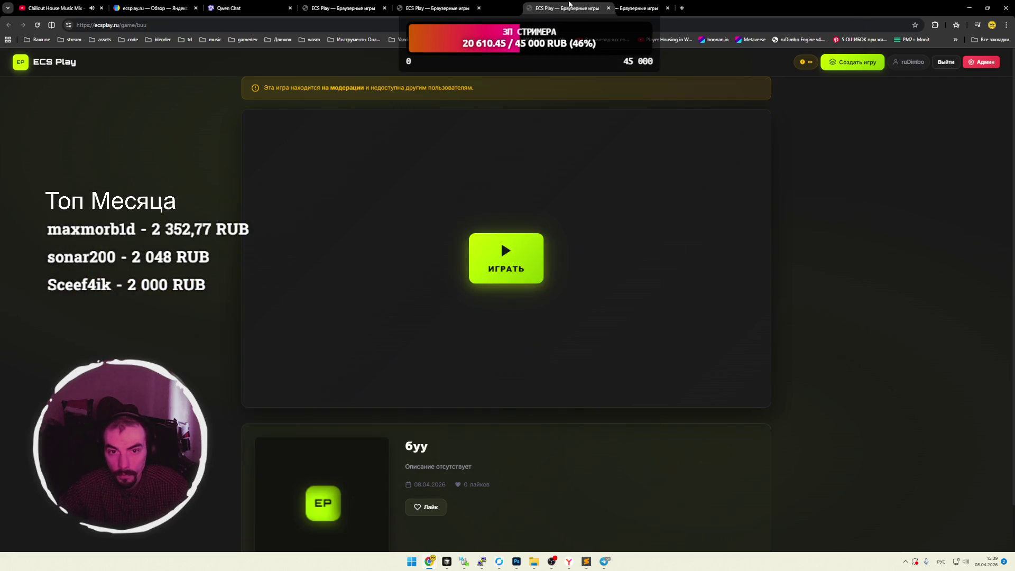
# Launch буу, start a 3D Flower Collector round and walk the character across the field.
pyautogui.click(506, 258)
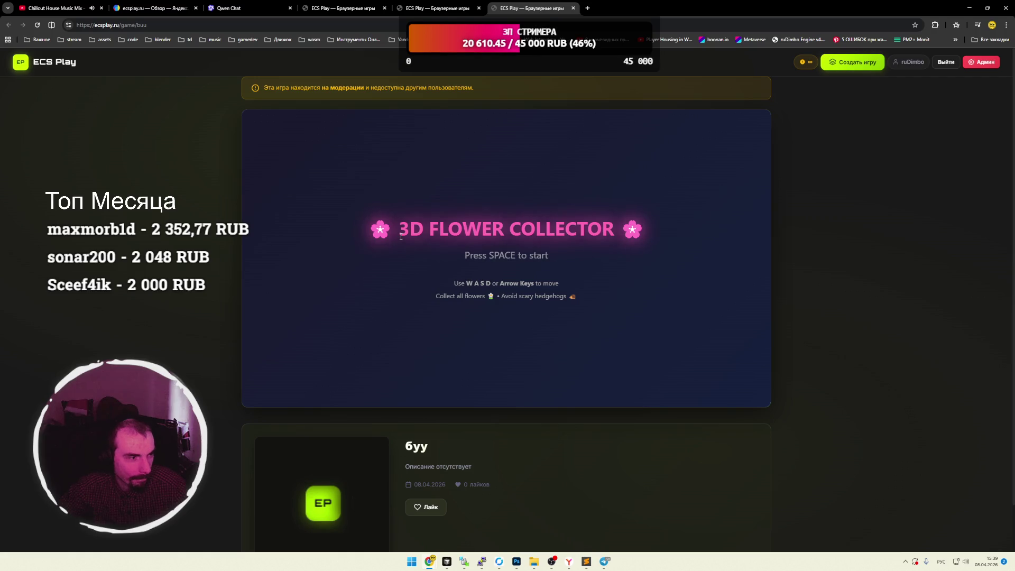
pyautogui.click(505, 272)
pyautogui.press('s')
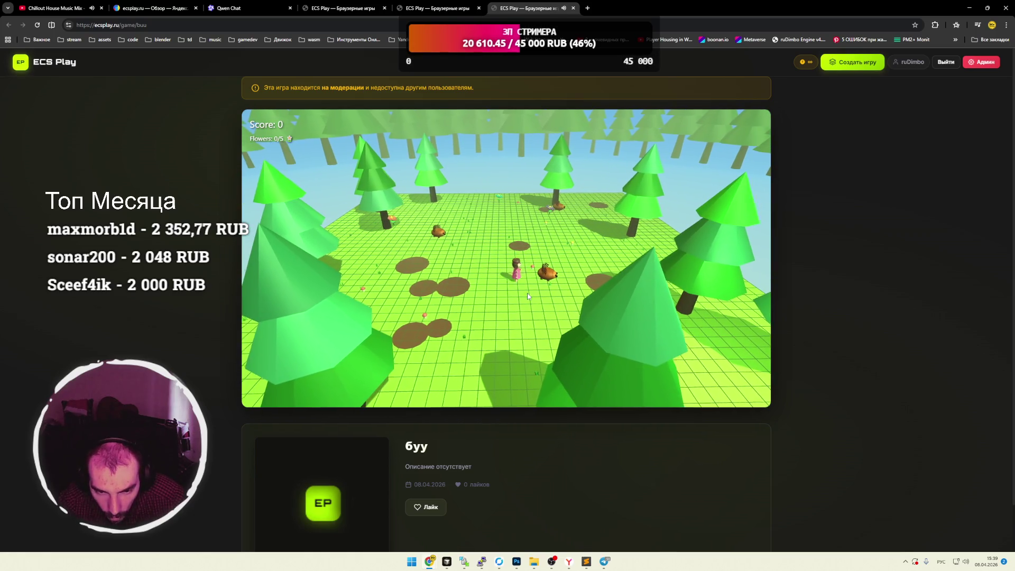
pyautogui.press('a')
pyautogui.press('s')
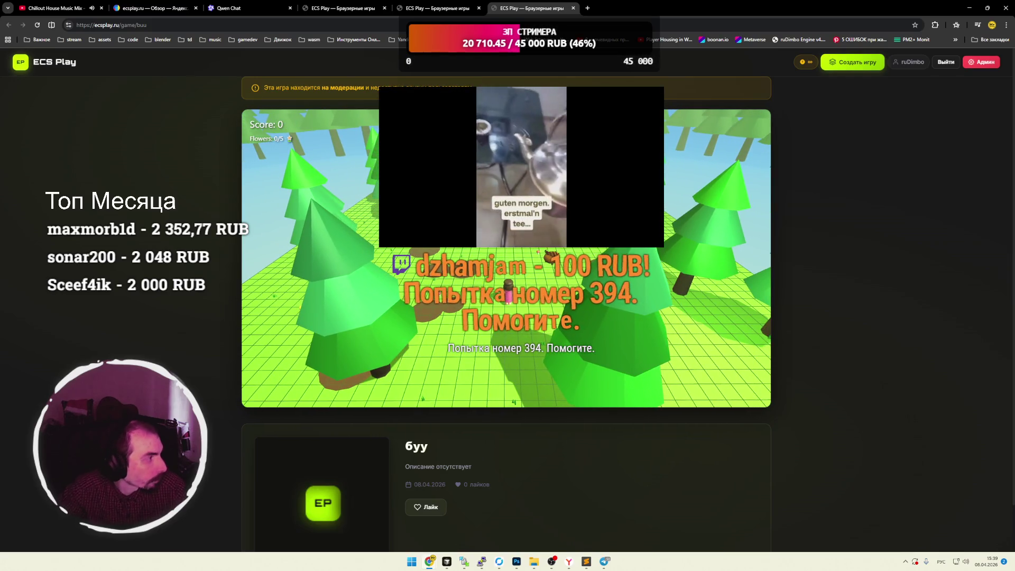
# Walk the character around the field, picking up the first three flowers.
pyautogui.press('d')
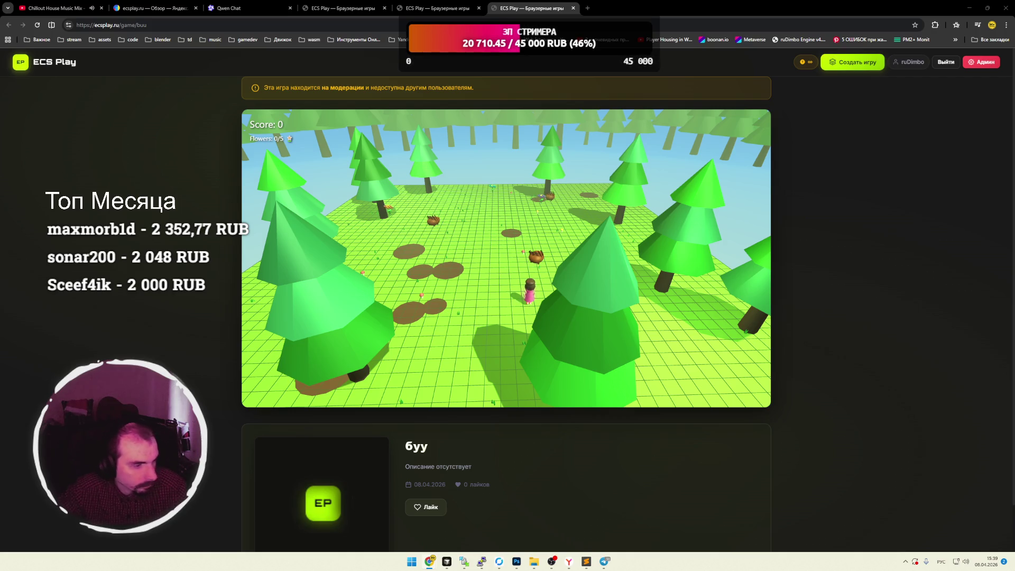
pyautogui.press('a')
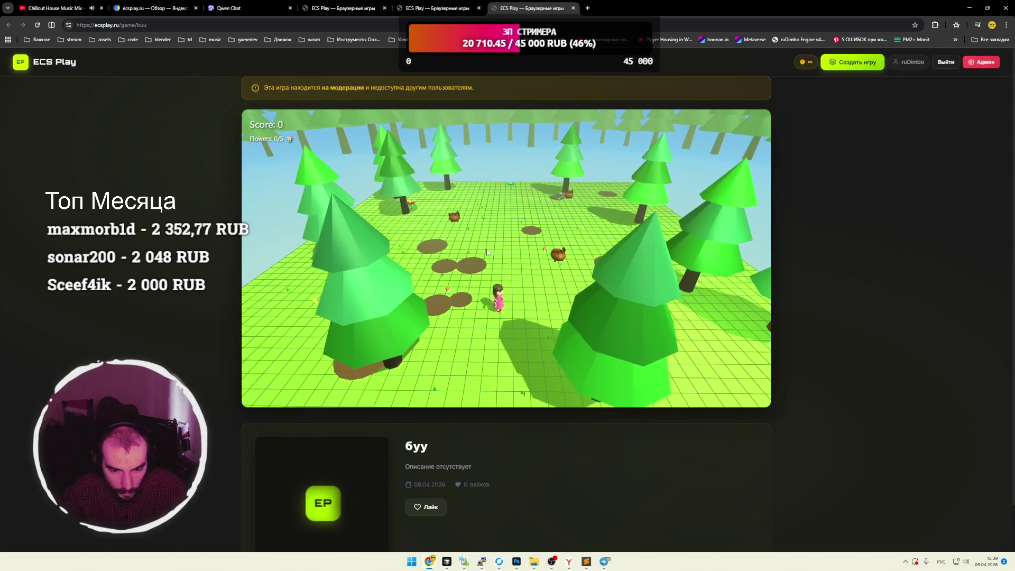
pyautogui.press('w')
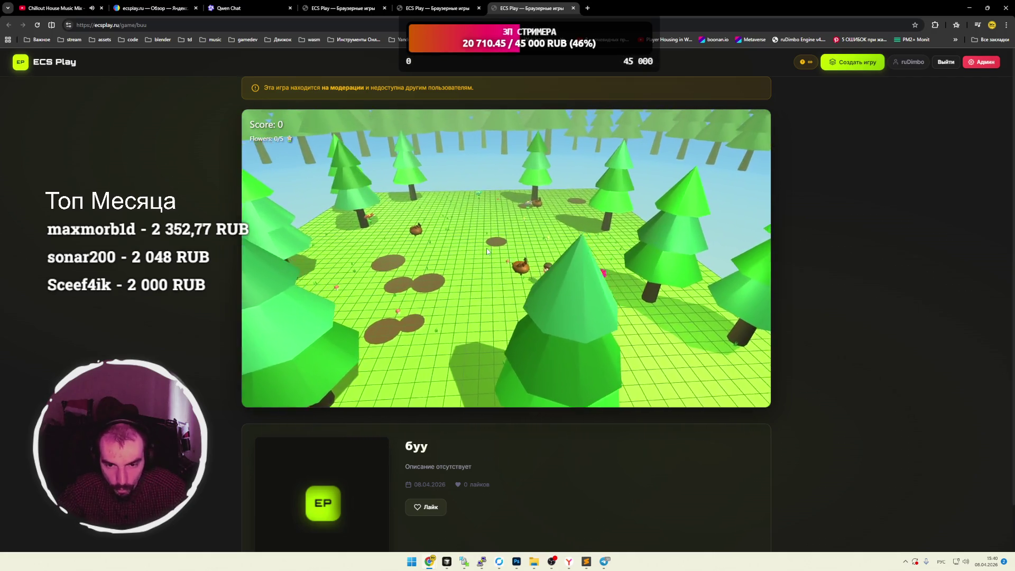
pyautogui.press('w')
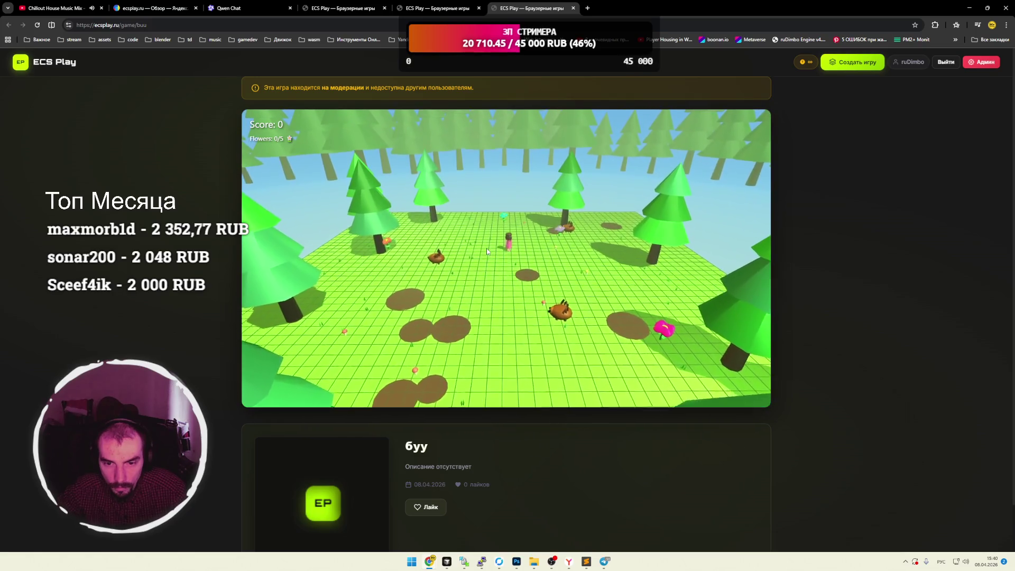
pyautogui.press('d')
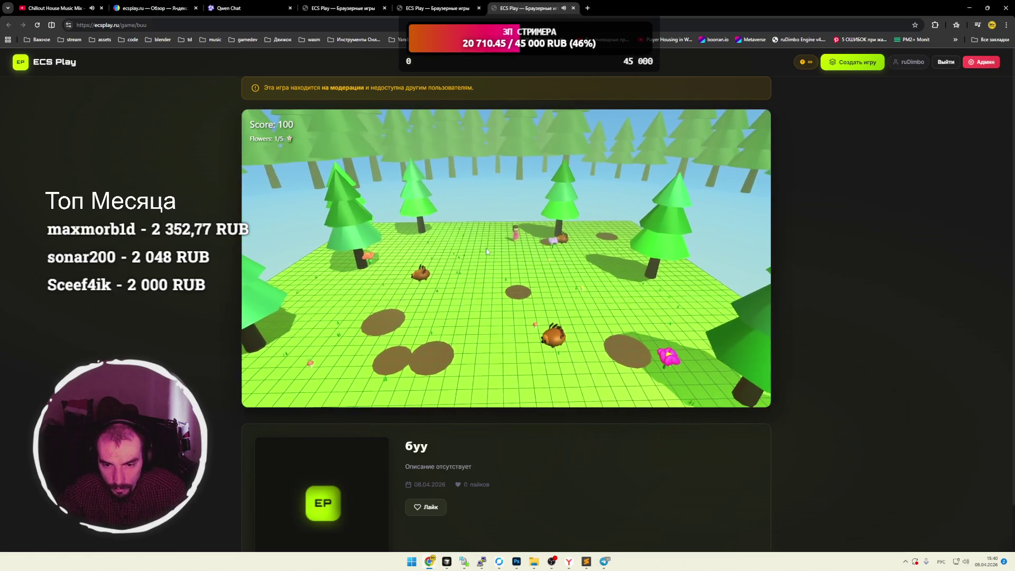
pyautogui.press('s')
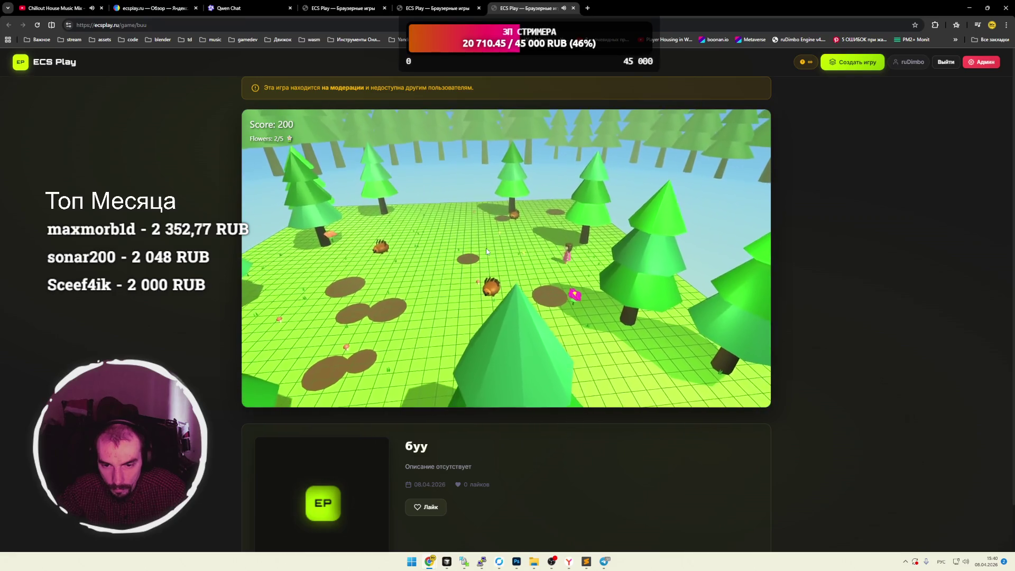
pyautogui.press('a')
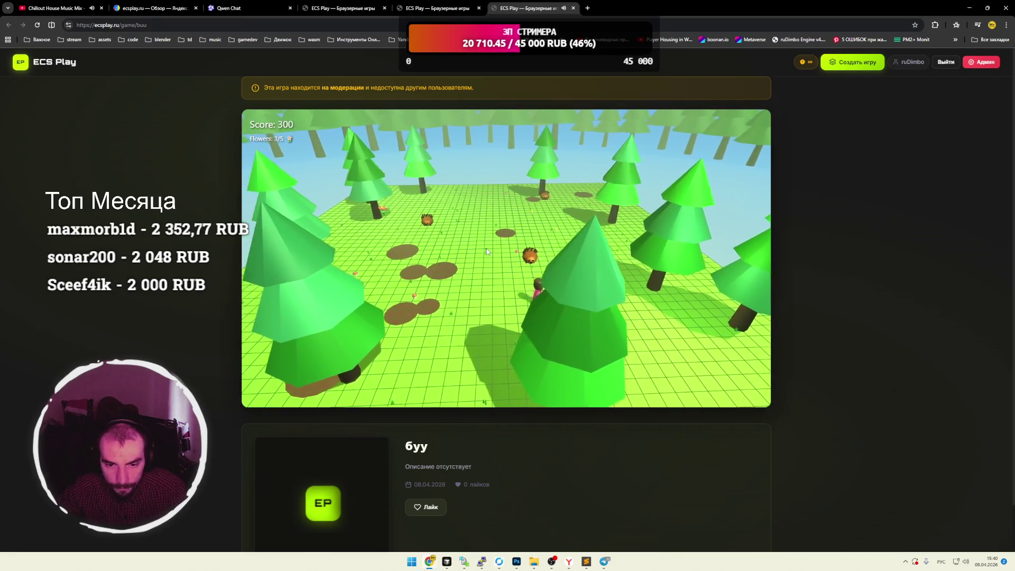
# Collect the fourth flower to reach a score of 400, then refocus the browser window.
pyautogui.press('w')
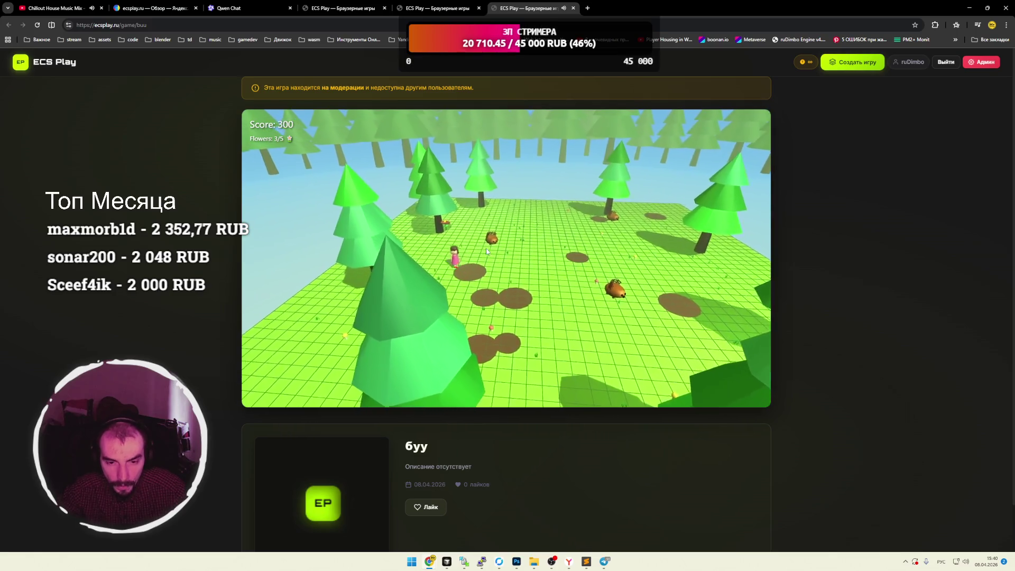
pyautogui.press('a')
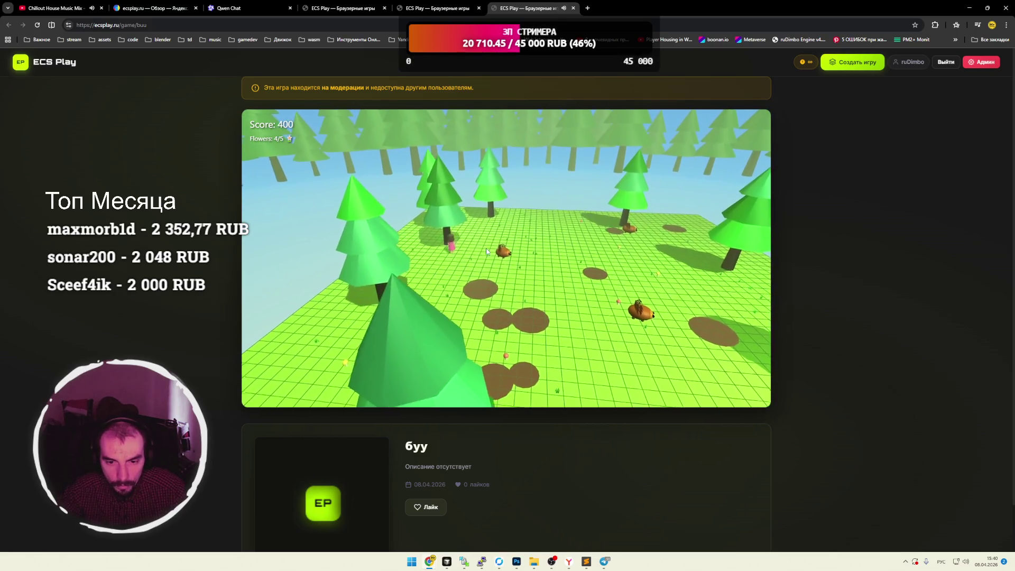
pyautogui.press('a')
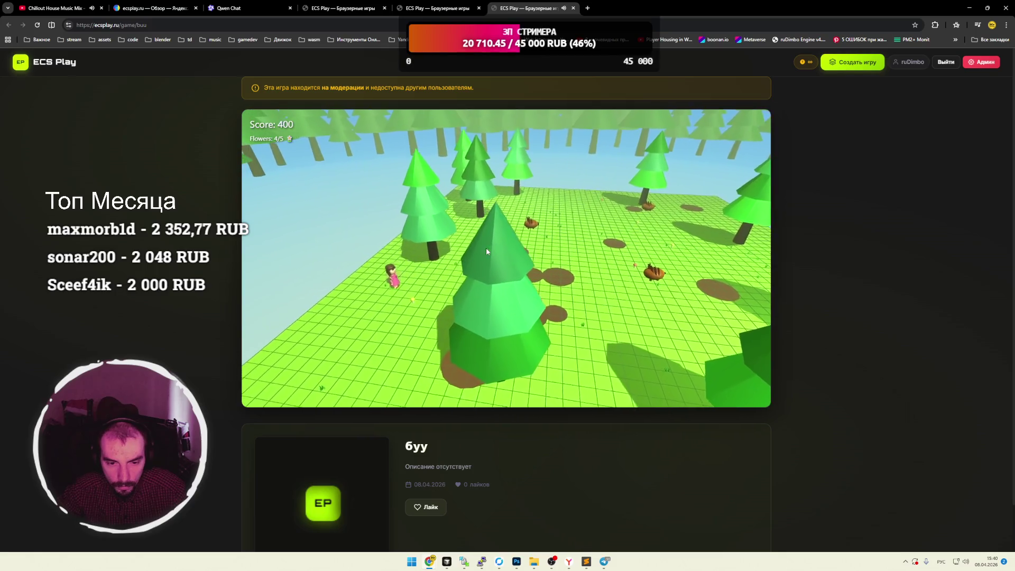
pyautogui.press('s')
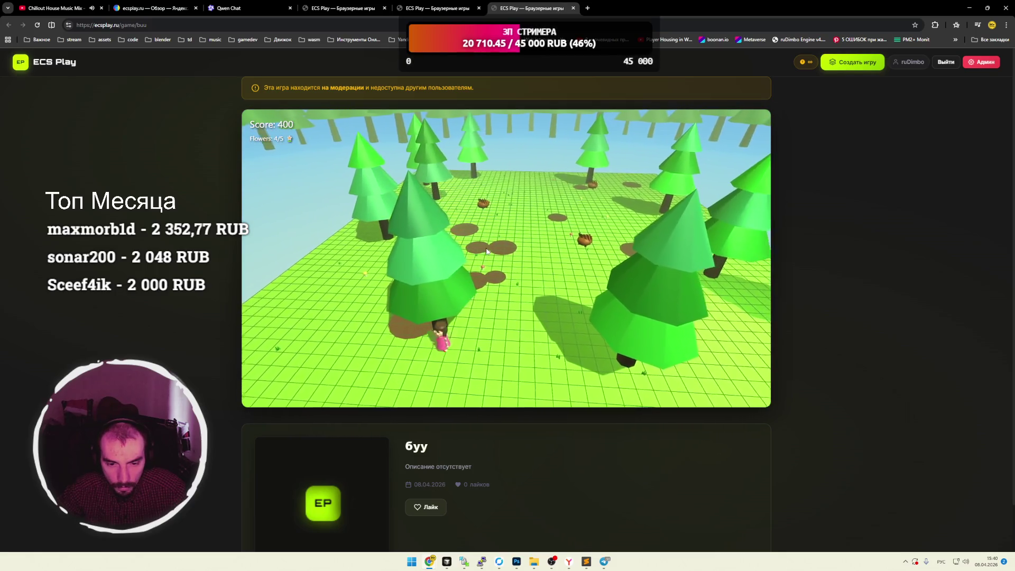
pyautogui.press('d')
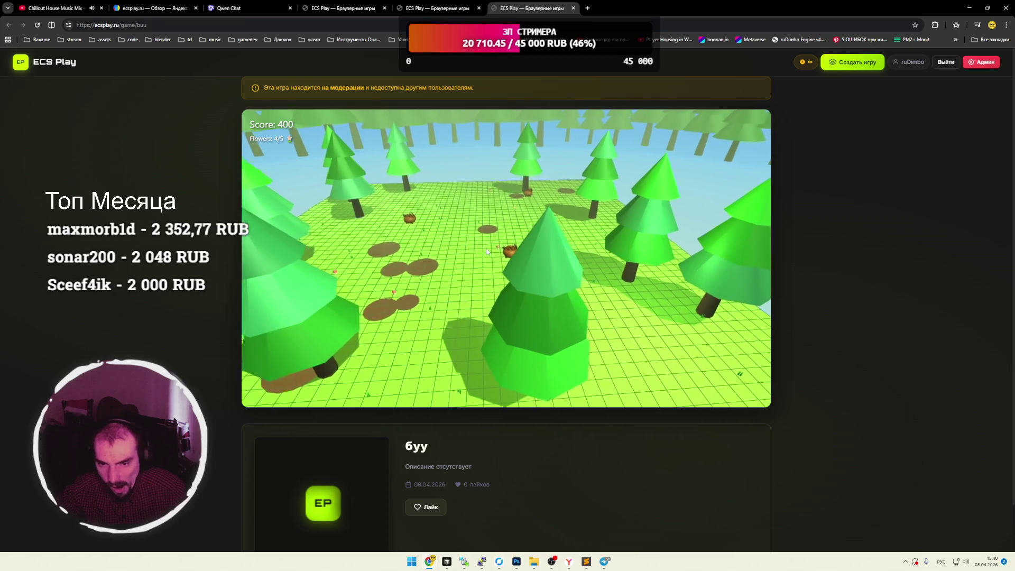
pyautogui.press('w')
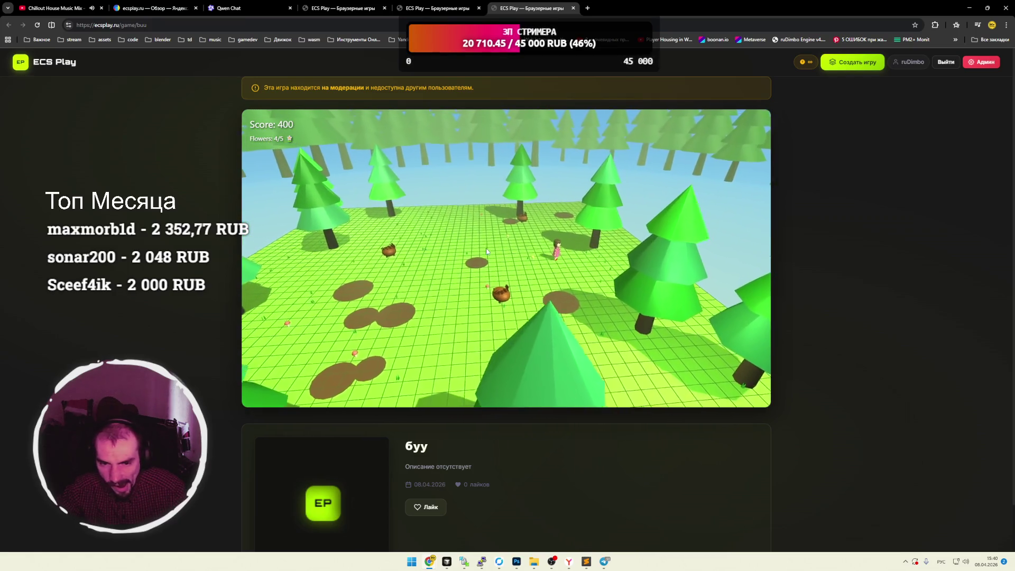
pyautogui.press('a')
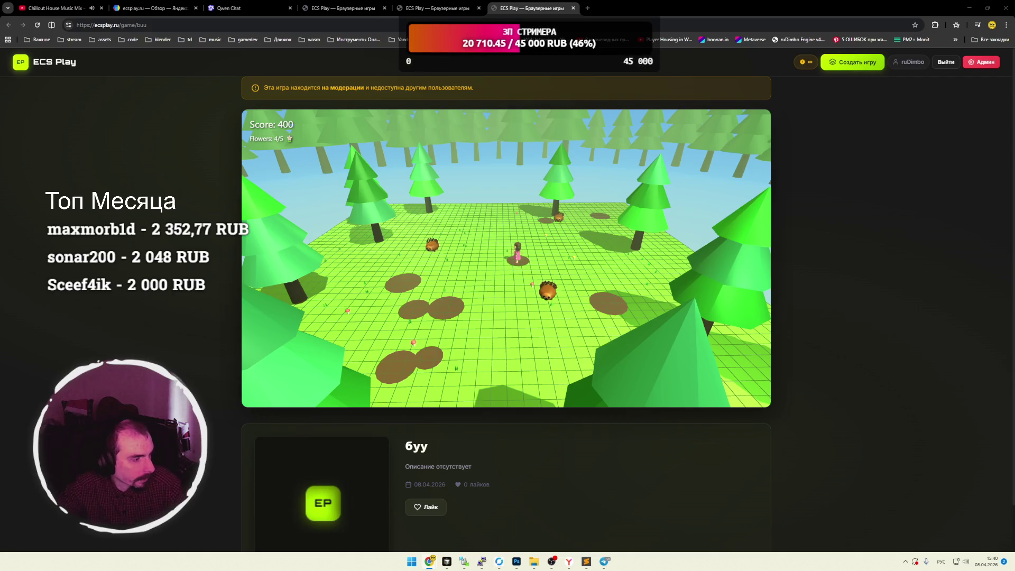
pyautogui.click(326, 301)
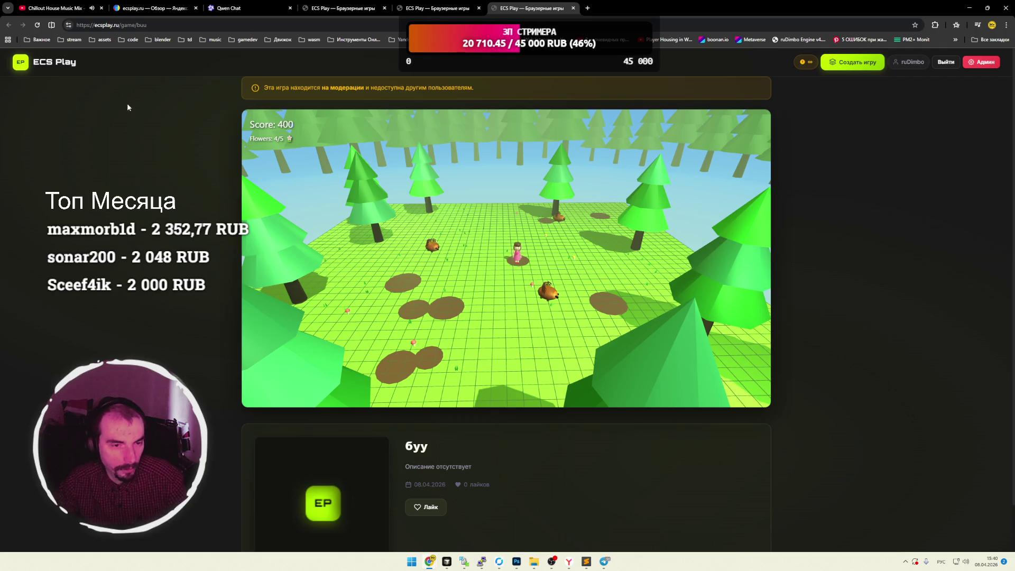
# Close the extra game tabs and scroll the Новые игры grid down and back up.
pyautogui.click(465, 9)
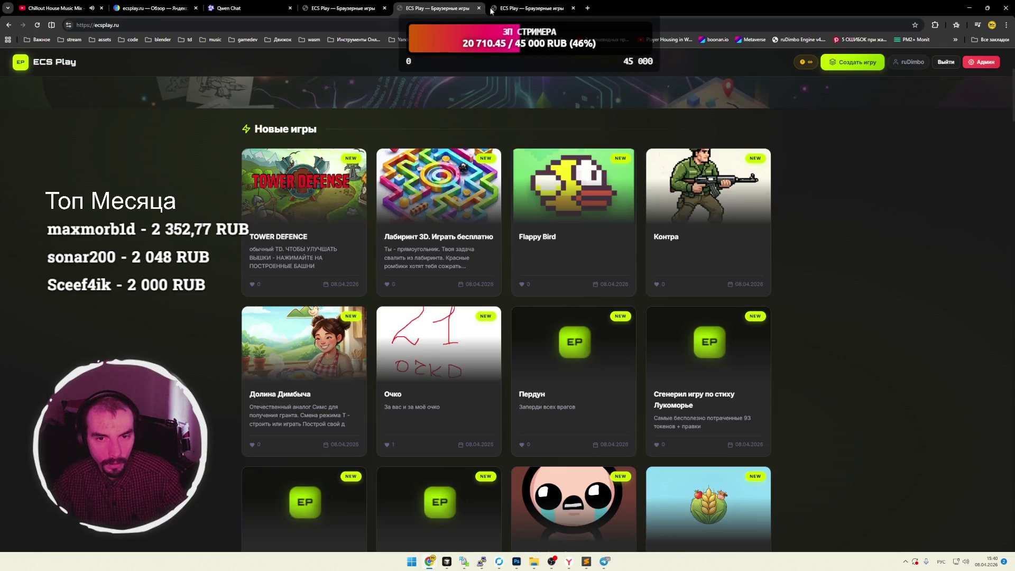
pyautogui.click(574, 7)
pyautogui.click(47, 62)
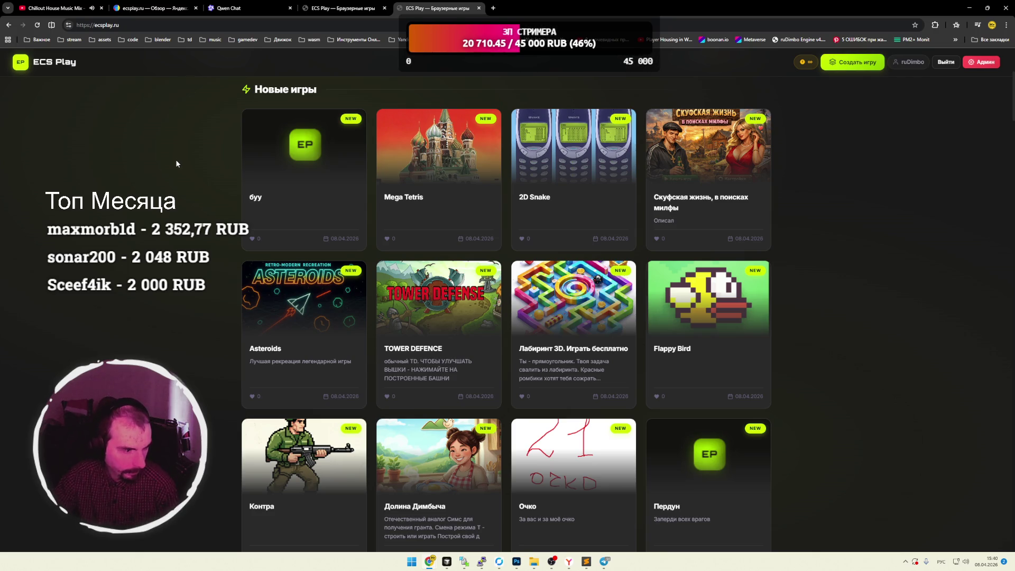
pyautogui.scroll(-15, 175, 160)
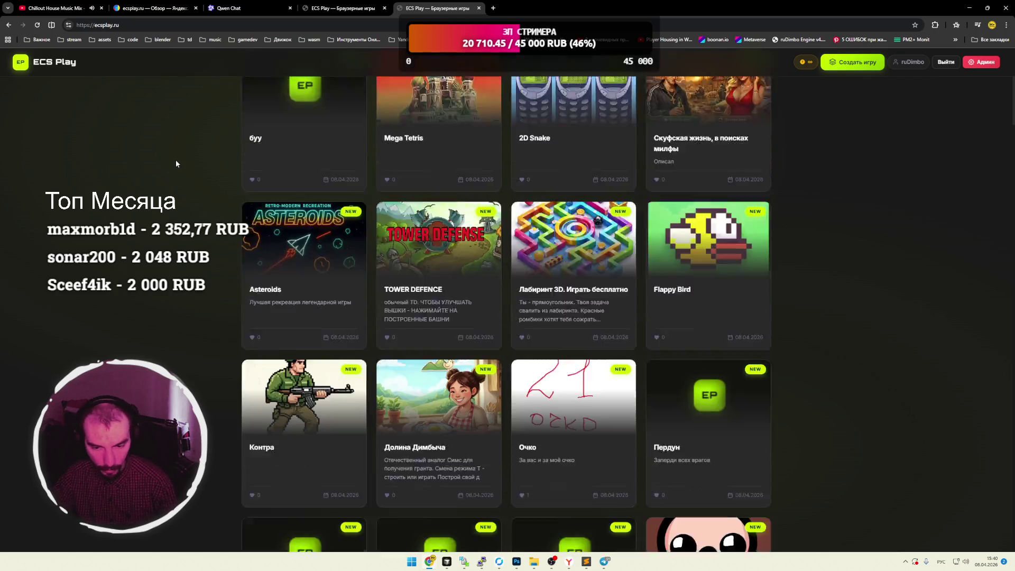
pyautogui.scroll(15, 172, 161)
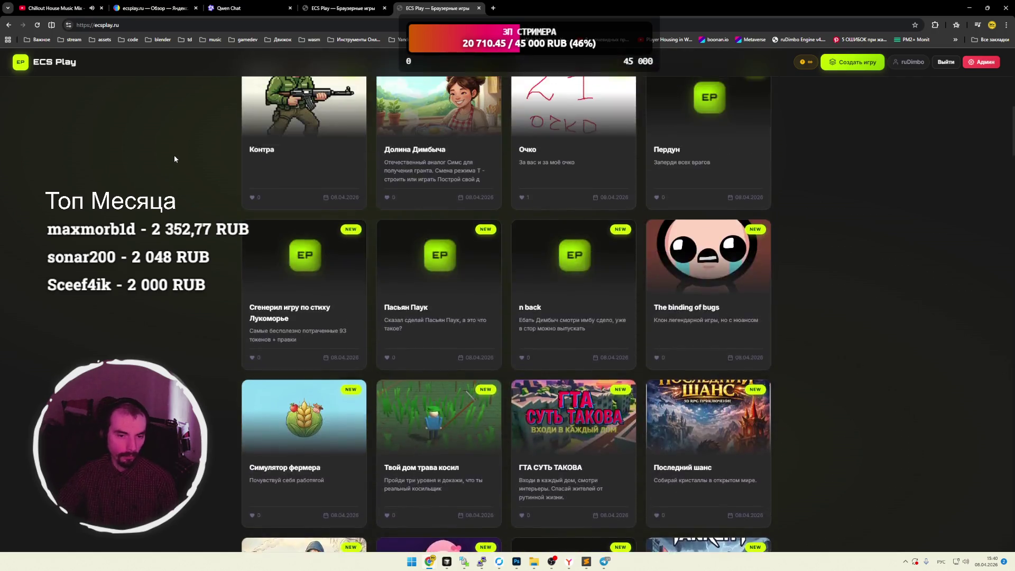
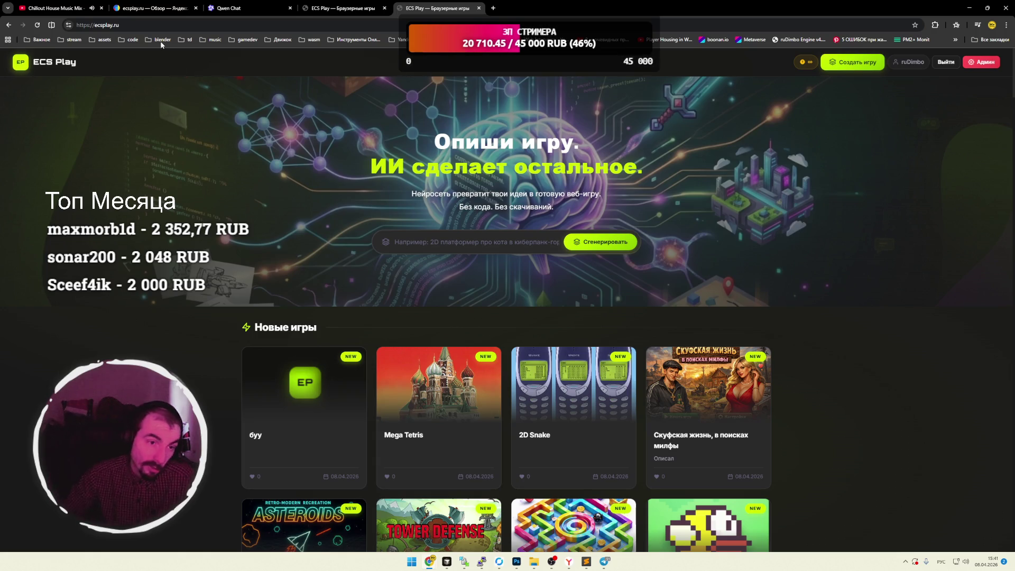
# Check the site's Yandex Metrika statistics, then reload the ECS Play homepage.
pyautogui.click(171, 9)
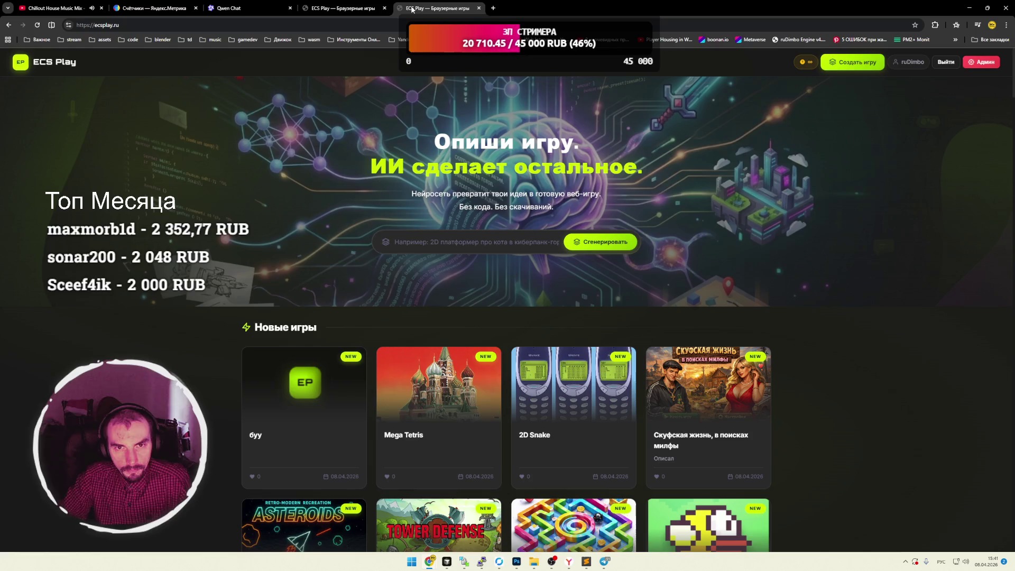
pyautogui.click(417, 8)
pyautogui.click(53, 62)
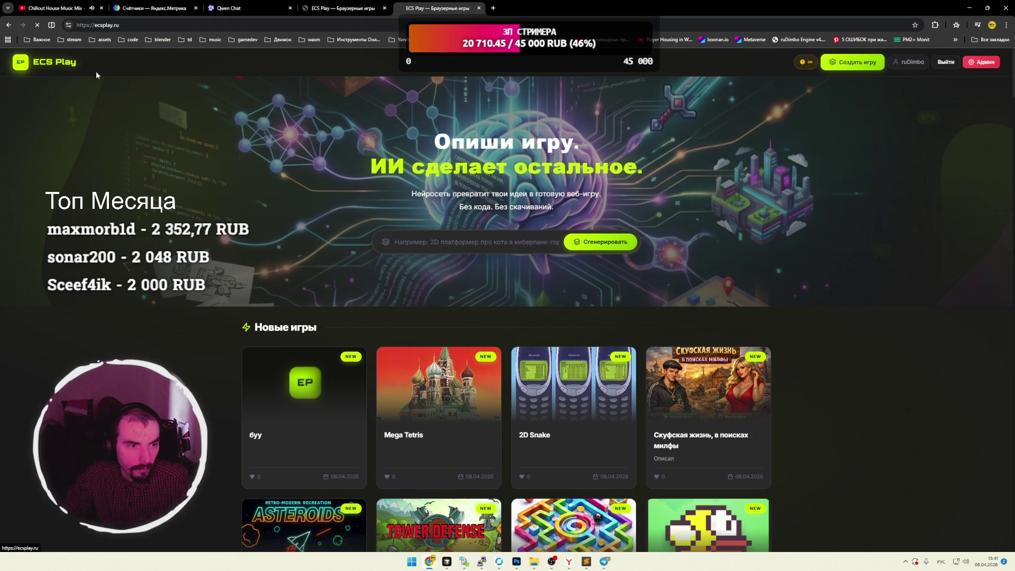
# Browse down the ECS Play homepage and briefly select its heading and tagline text.
pyautogui.scroll(-4, 255, 107)
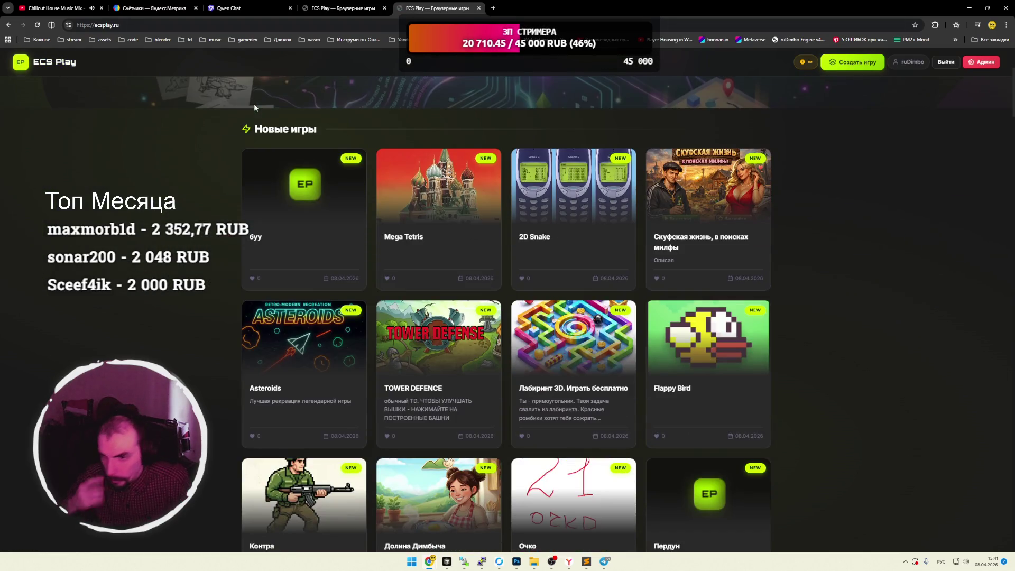
pyautogui.scroll(-12, 225, 121)
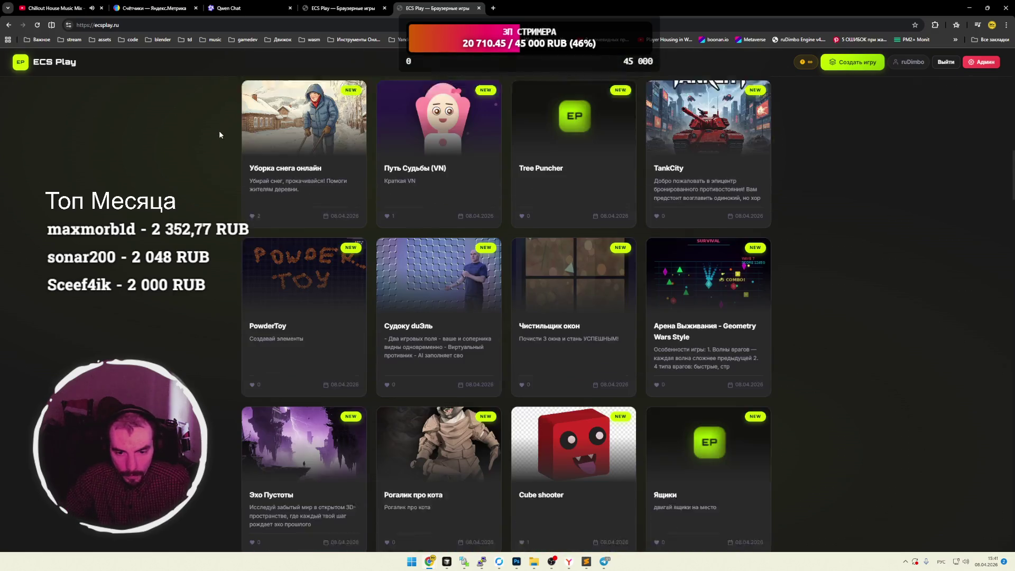
pyautogui.scroll(-15, 205, 153)
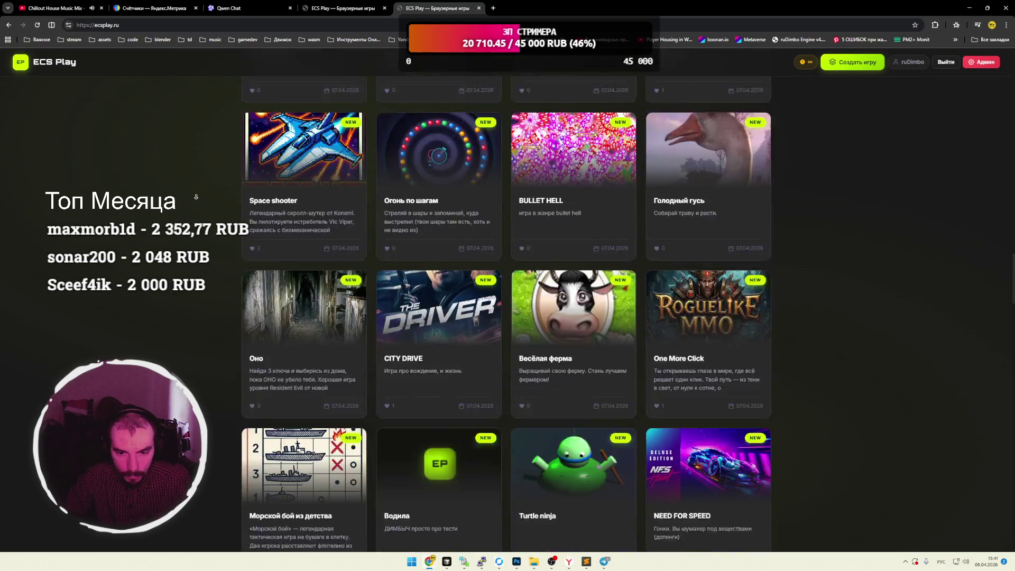
pyautogui.scroll(-15, 196, 198)
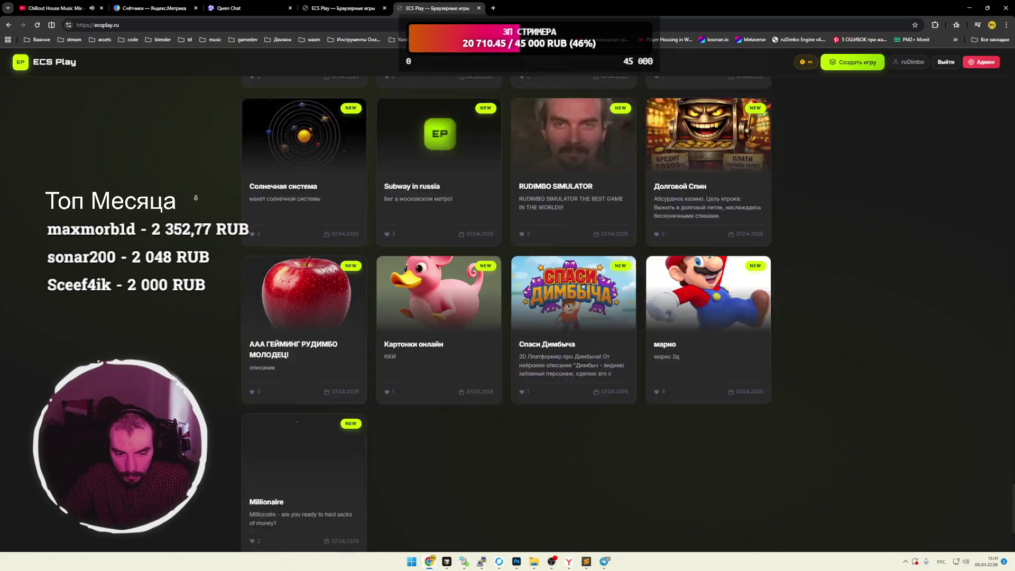
pyautogui.middleClick(192, 191)
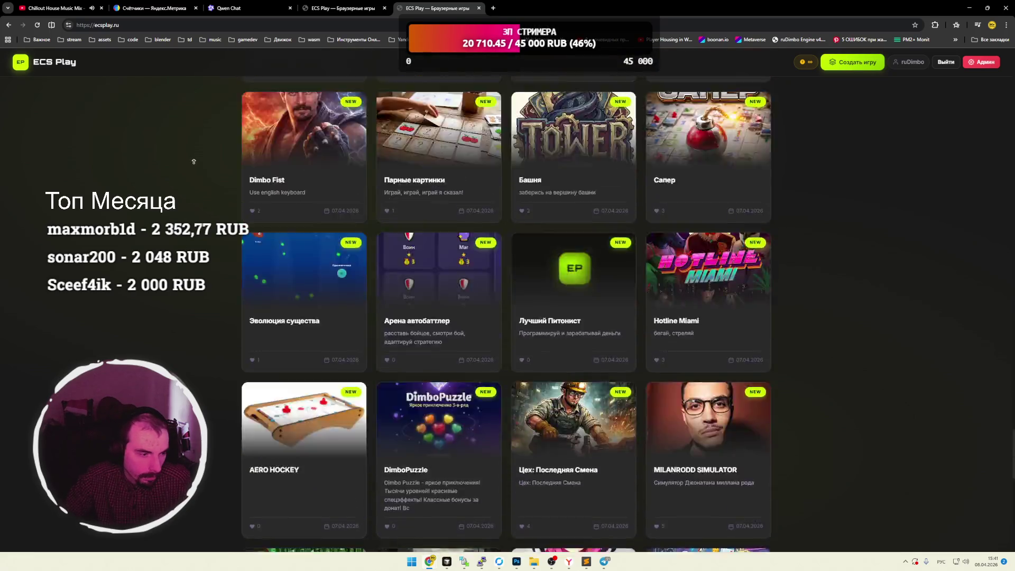
pyautogui.scroll(15, 191, 168)
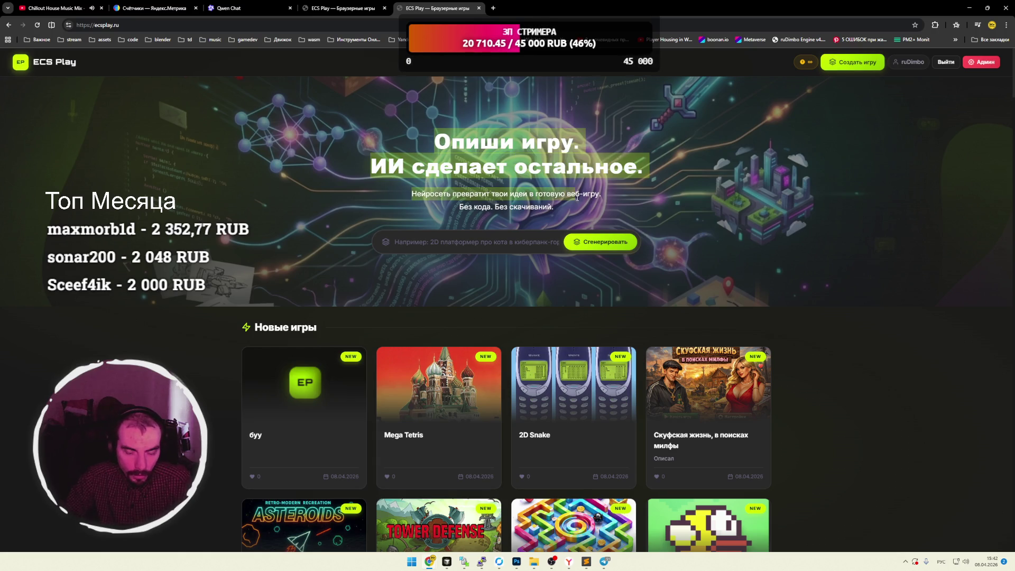
pyautogui.moveTo(549, 203)
pyautogui.mouseDown()
pyautogui.moveTo(427, 153)
pyautogui.moveTo(560, 194)
pyautogui.moveTo(555, 207)
pyautogui.mouseUp()
pyautogui.click(439, 148)
pyautogui.click(563, 208)
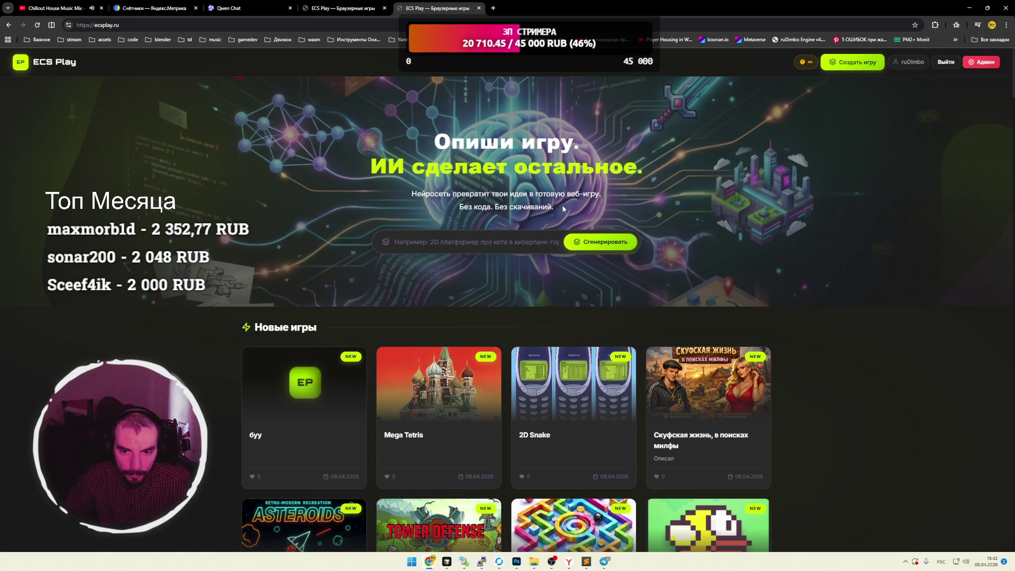
# Switch to the Уборка снега онлайн chat and scroll its game code up to the snow-respawn request.
pyautogui.click(339, 8)
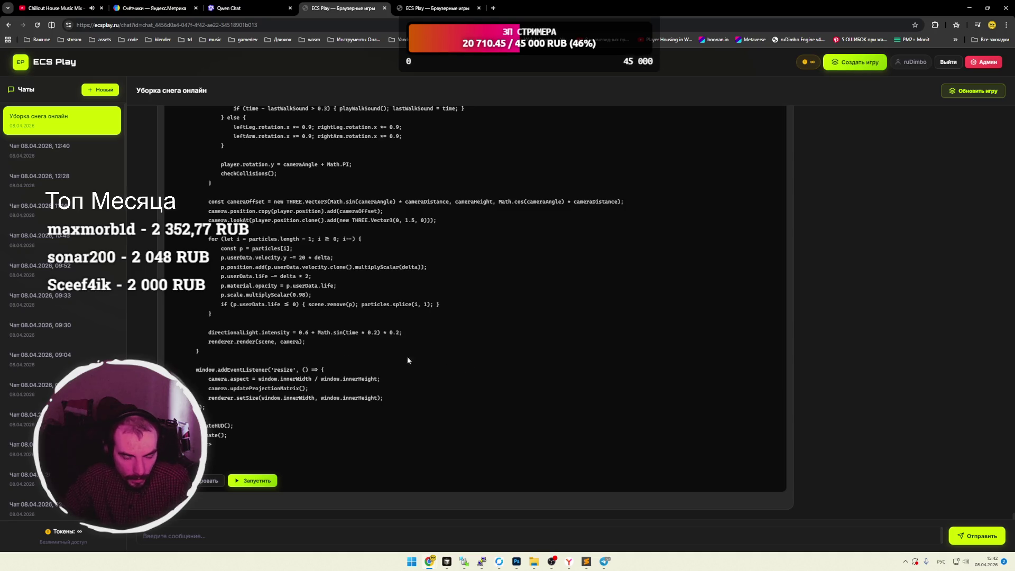
pyautogui.scroll(10, 346, 319)
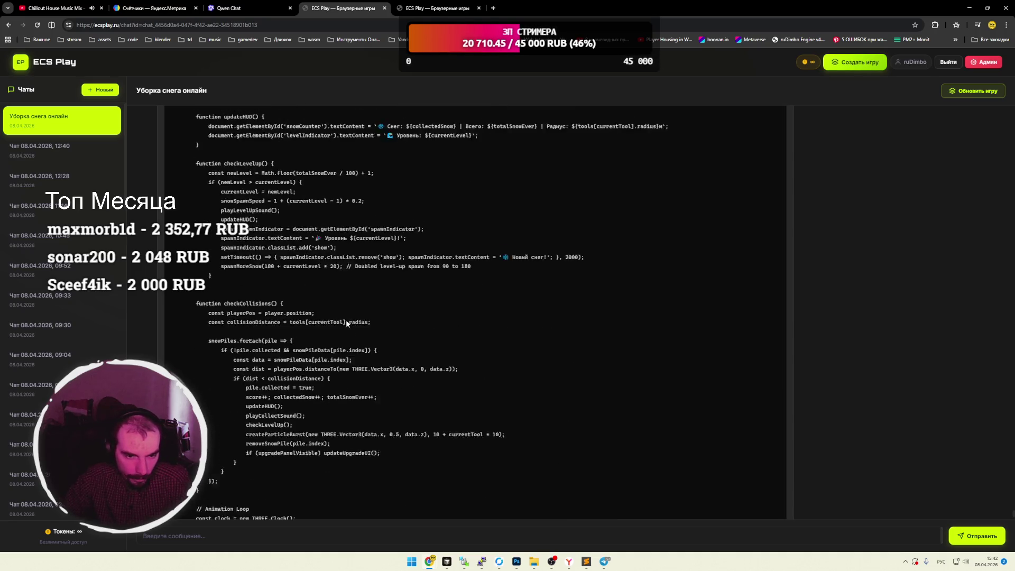
pyautogui.scroll(10, 346, 323)
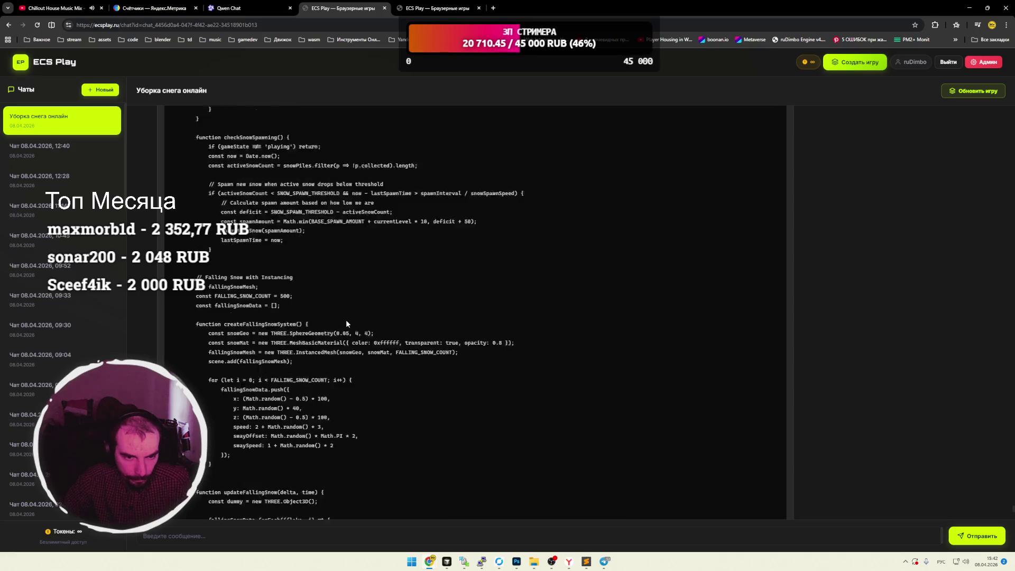
pyautogui.middleClick(414, 275)
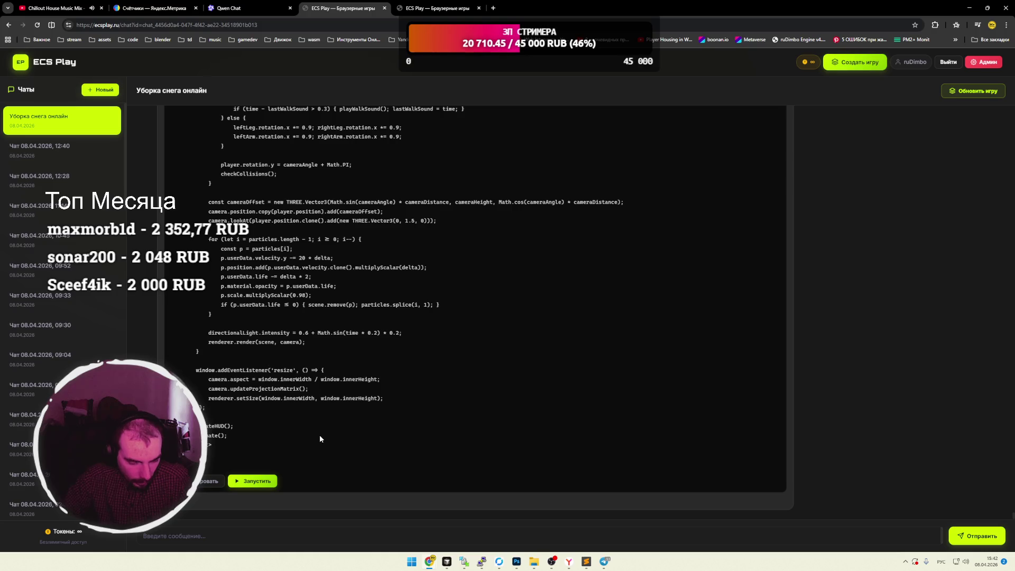
pyautogui.scroll(10, 307, 464)
pyautogui.scroll(15, 313, 459)
pyautogui.scroll(15, 315, 459)
pyautogui.scroll(5, 372, 388)
pyautogui.scroll(15, 372, 389)
pyautogui.scroll(20, 357, 392)
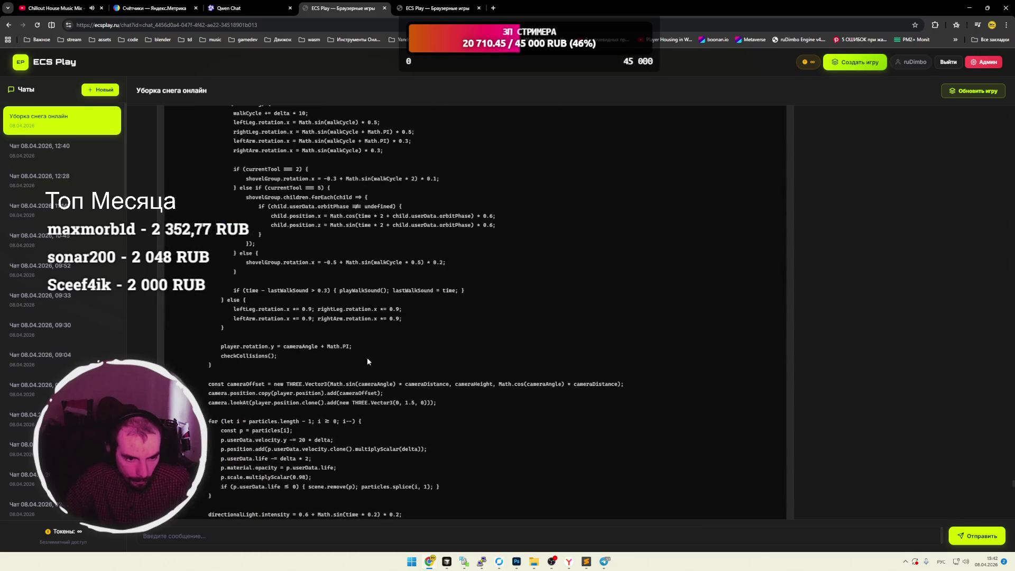
pyautogui.scroll(-9, 368, 361)
pyautogui.scroll(2, 318, 317)
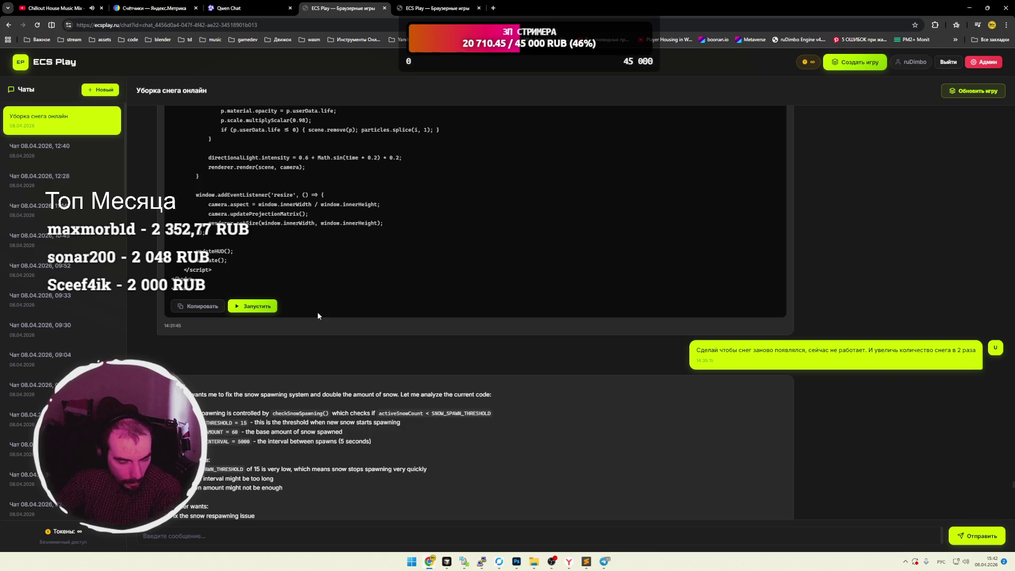
# Read the AI's snow-respawn and double-snow plan, selecting its opening lines, then bring up the taskbar previews.
pyautogui.scroll(-3, 300, 386)
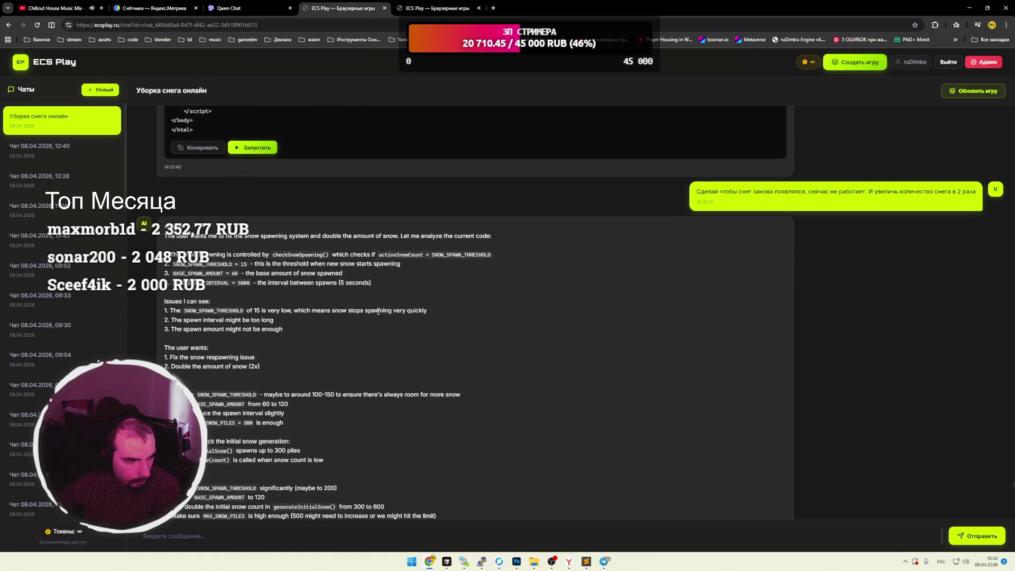
pyautogui.scroll(-1, 418, 264)
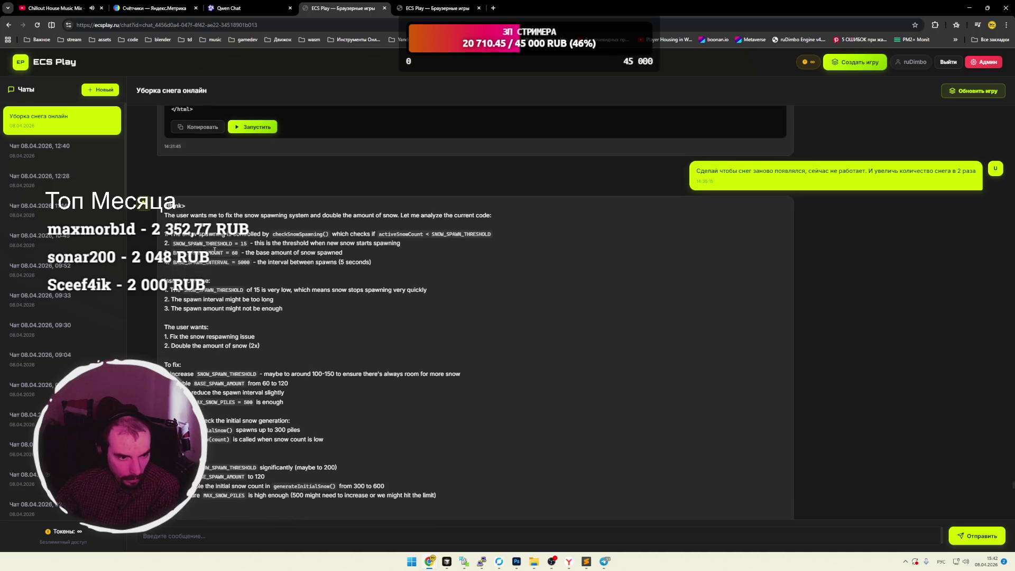
pyautogui.moveTo(173, 210)
pyautogui.mouseDown()
pyautogui.moveTo(492, 217)
pyautogui.moveTo(172, 210)
pyautogui.moveTo(231, 256)
pyautogui.mouseUp()
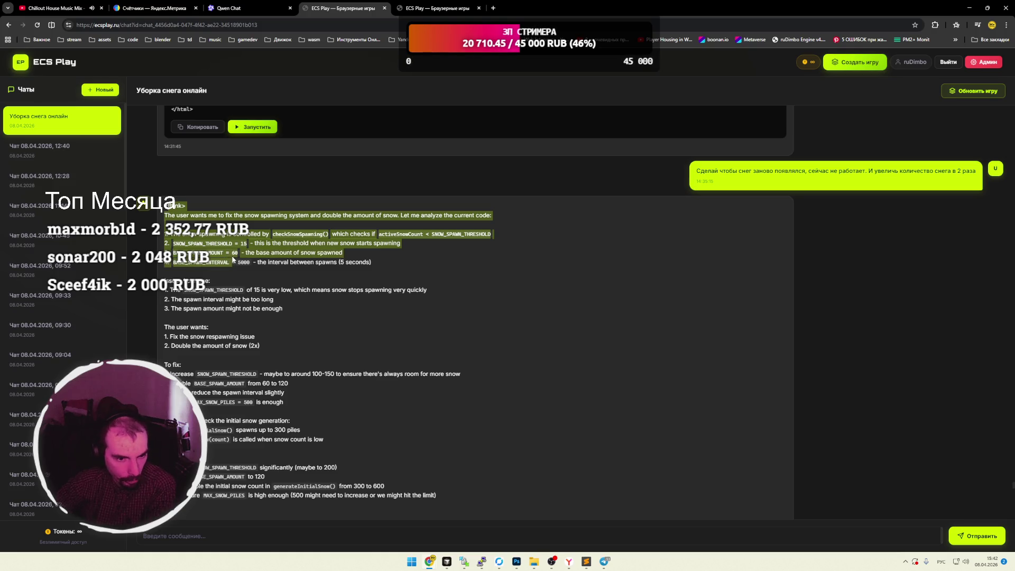
pyautogui.click(252, 275)
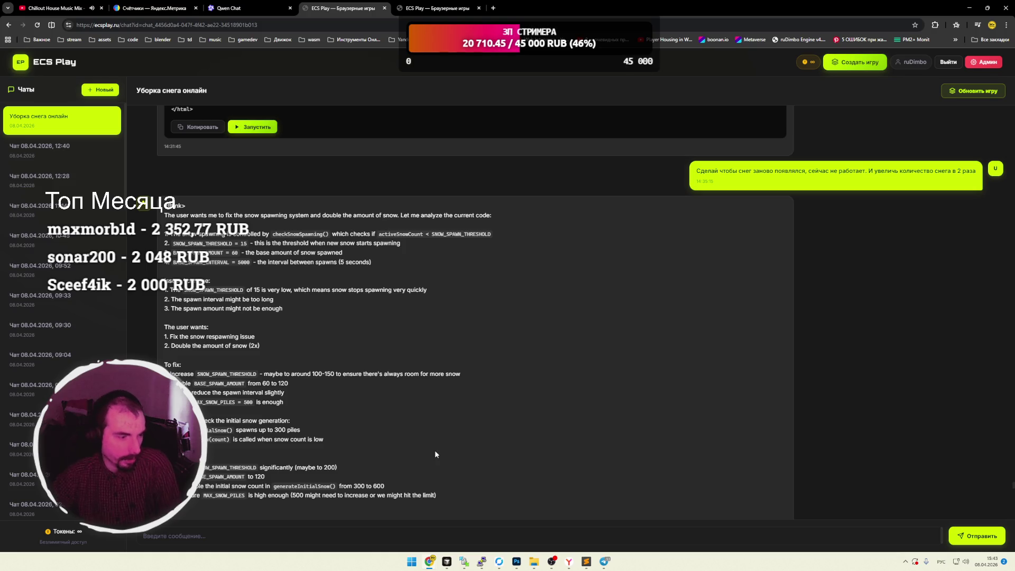
pyautogui.moveTo(447, 562)
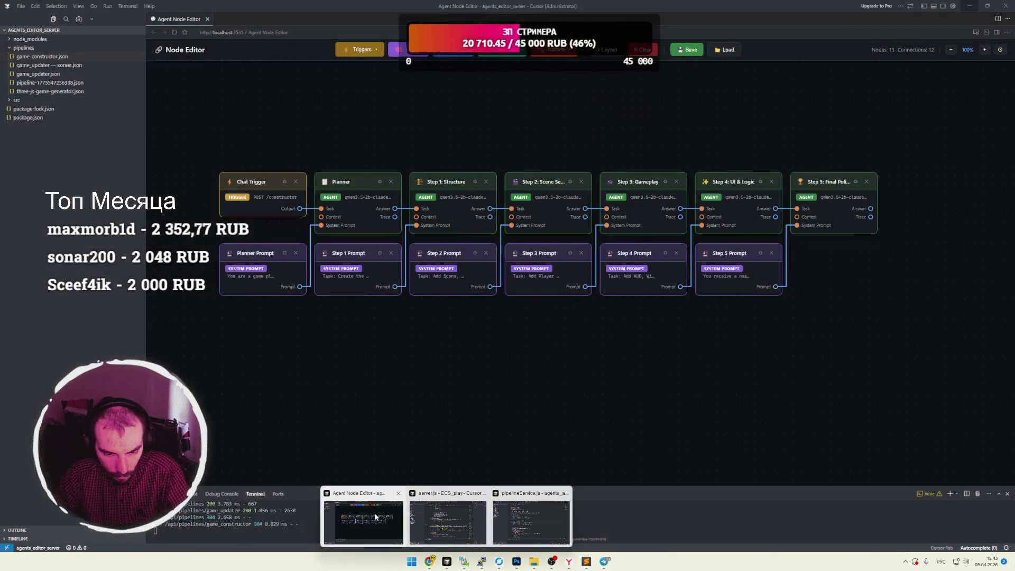
# In bugs.md, start a new bullet on line 23 and erase the half-typed word.
pyautogui.click(376, 517)
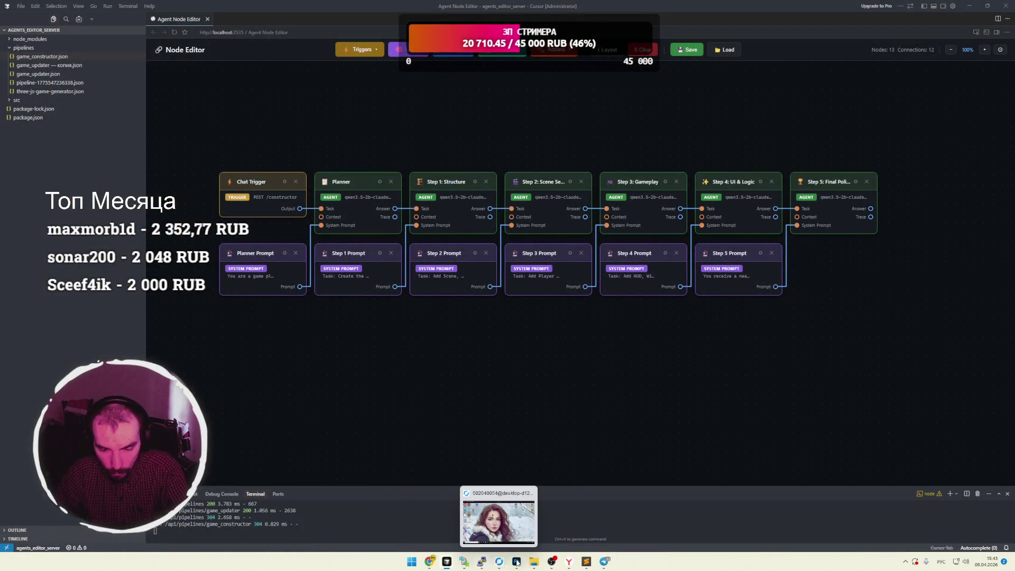
pyautogui.click(586, 564)
pyautogui.press('Return')
pyautogui.write('- ')
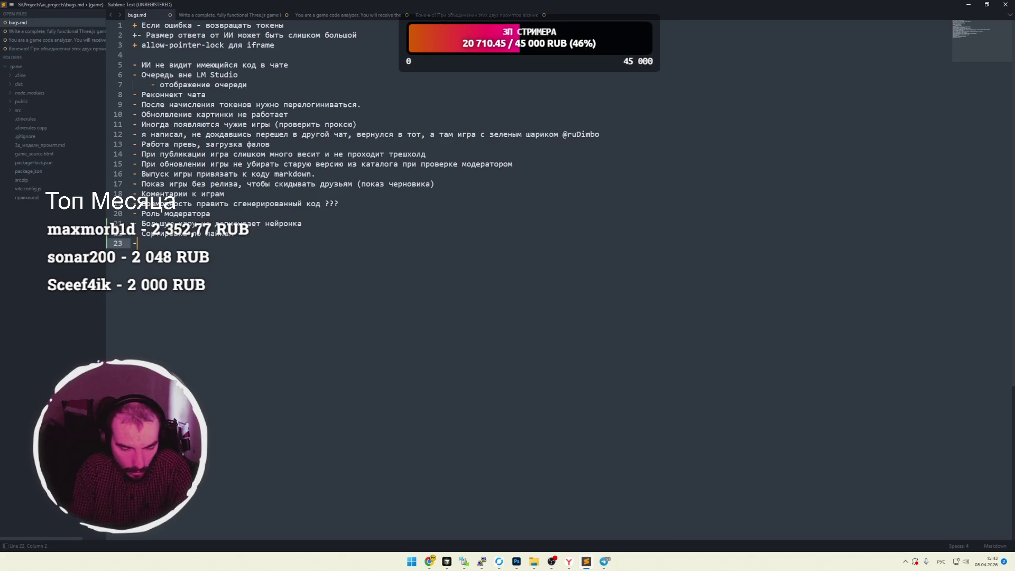
pyautogui.write('Привя')
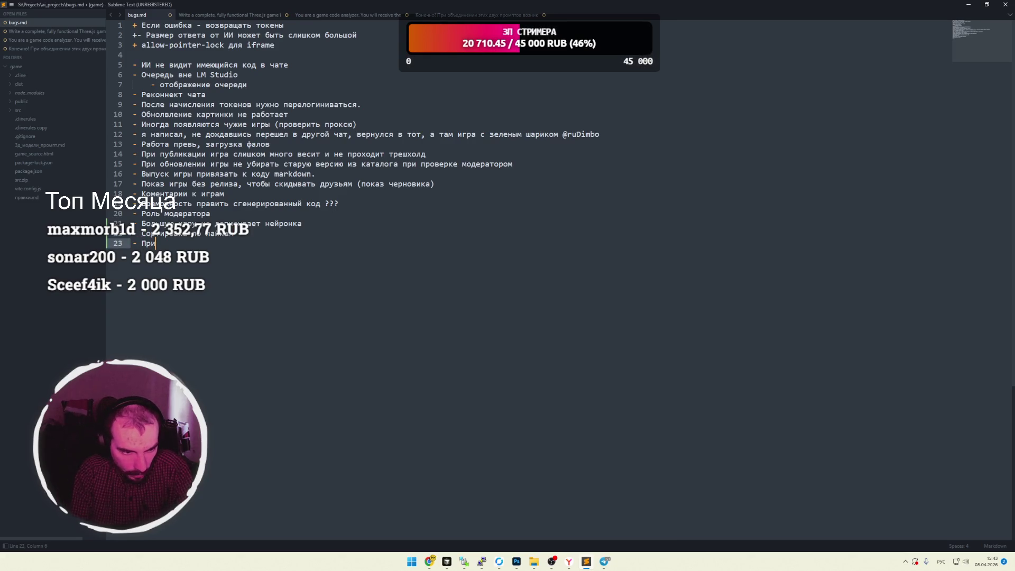
pyautogui.press('BackSpace')
pyautogui.press('BackSpace')
pyautogui.press('BackSpace')
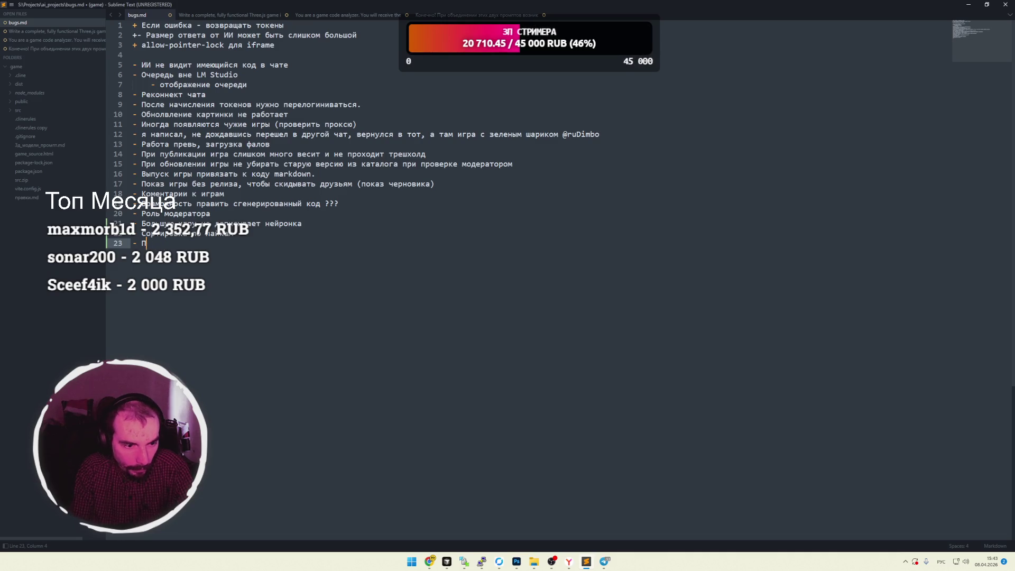
# Return to the ECS Play chat window in Chrome.
pyautogui.hotkey('alt', 'Tab')
pyautogui.hotkey('alt', 'Tab')
pyautogui.moveTo(429, 562)
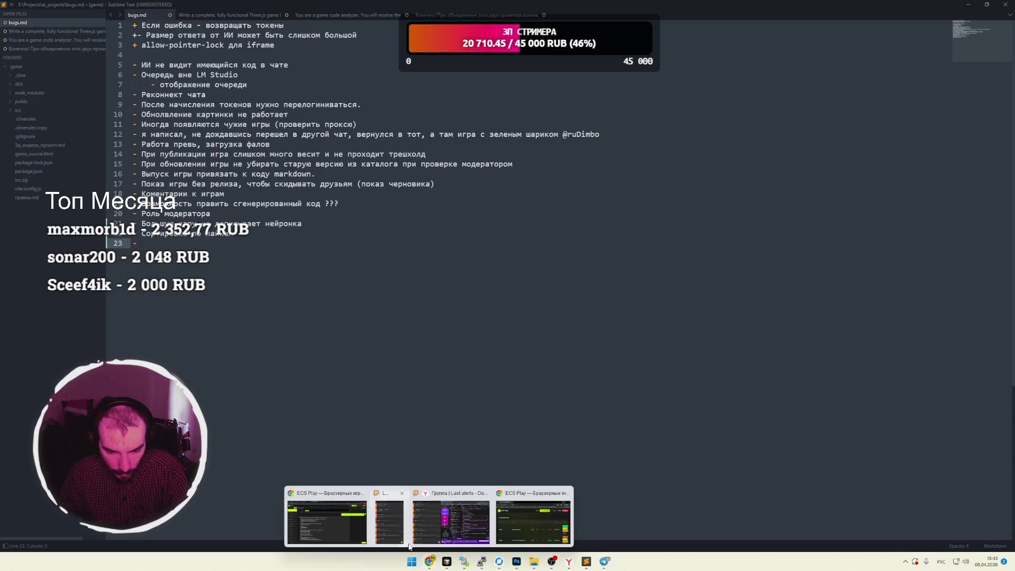
pyautogui.click(422, 491)
# Read the AI's think block, marking and unmarking its reasoning lines.
pyautogui.scroll(-3, 443, 328)
pyautogui.scroll(4, 444, 327)
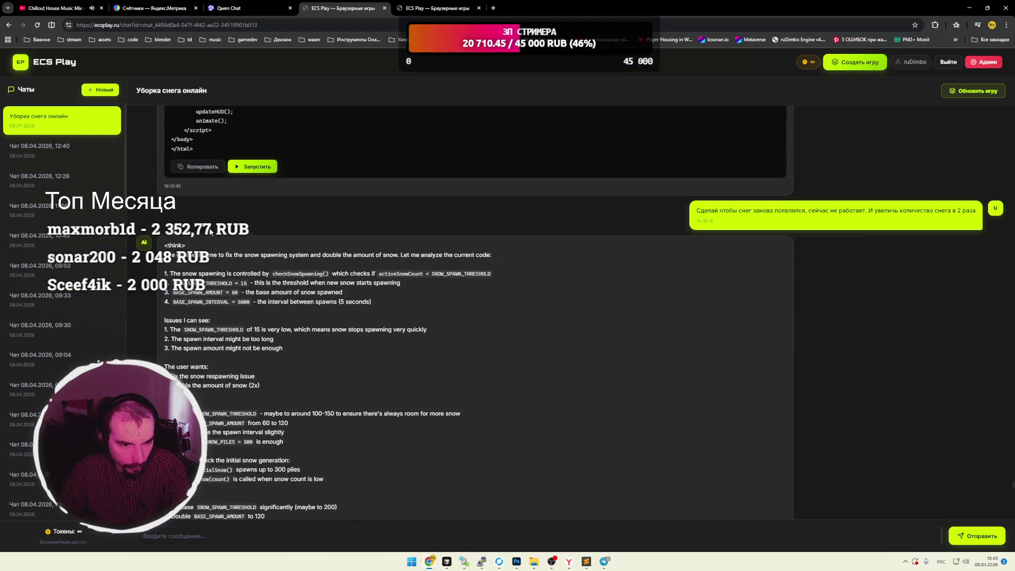
pyautogui.moveTo(179, 263); pyautogui.dragTo(357, 452)
pyautogui.click(360, 445)
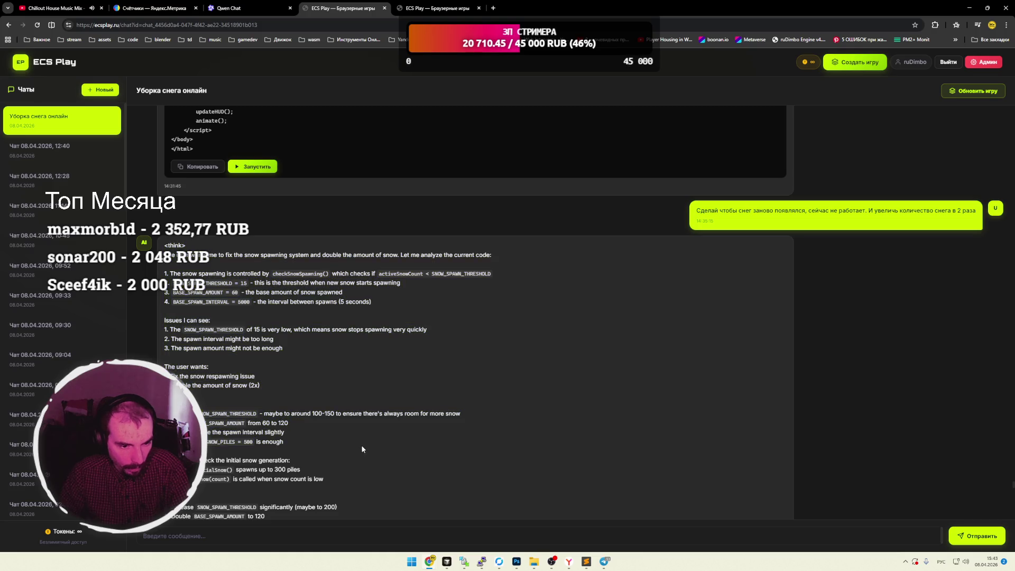
pyautogui.moveTo(167, 246); pyautogui.dragTo(355, 487)
pyautogui.click(342, 437)
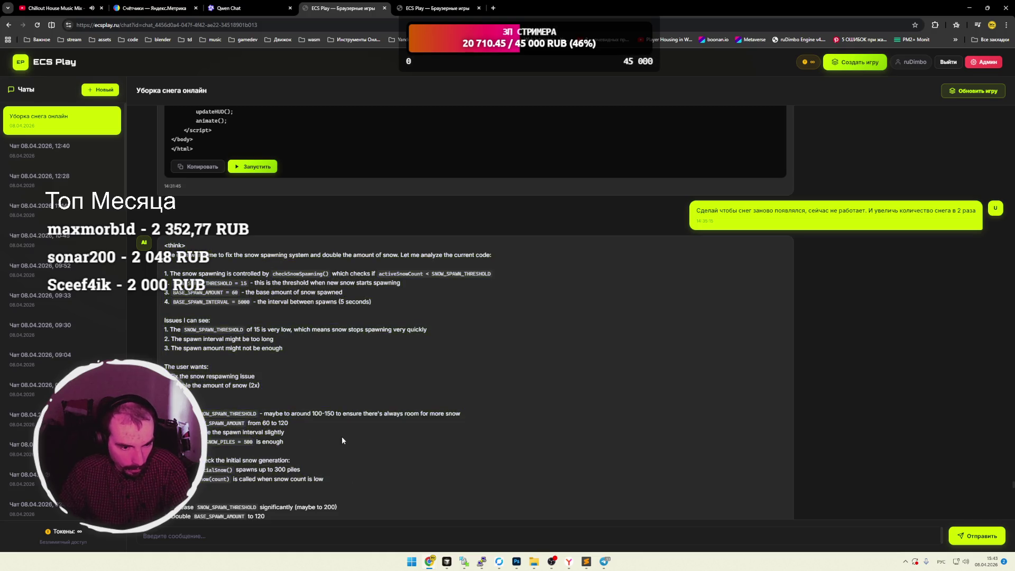
# Scroll through the modification plan and regenerated HTML code, then return to bugs.md.
pyautogui.scroll(-5, 318, 412)
pyautogui.scroll(-5, 301, 381)
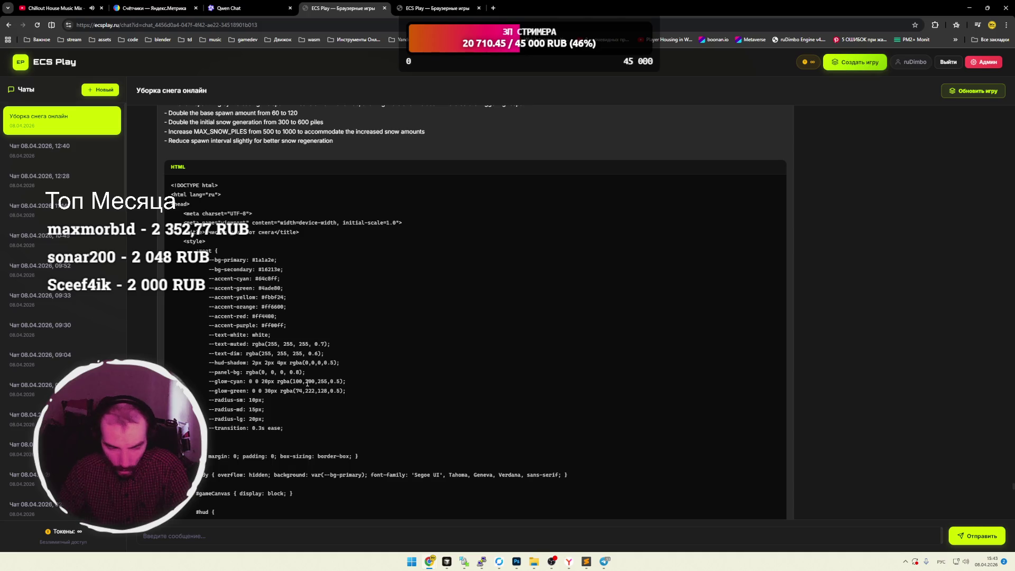
pyautogui.scroll(-15, 318, 344)
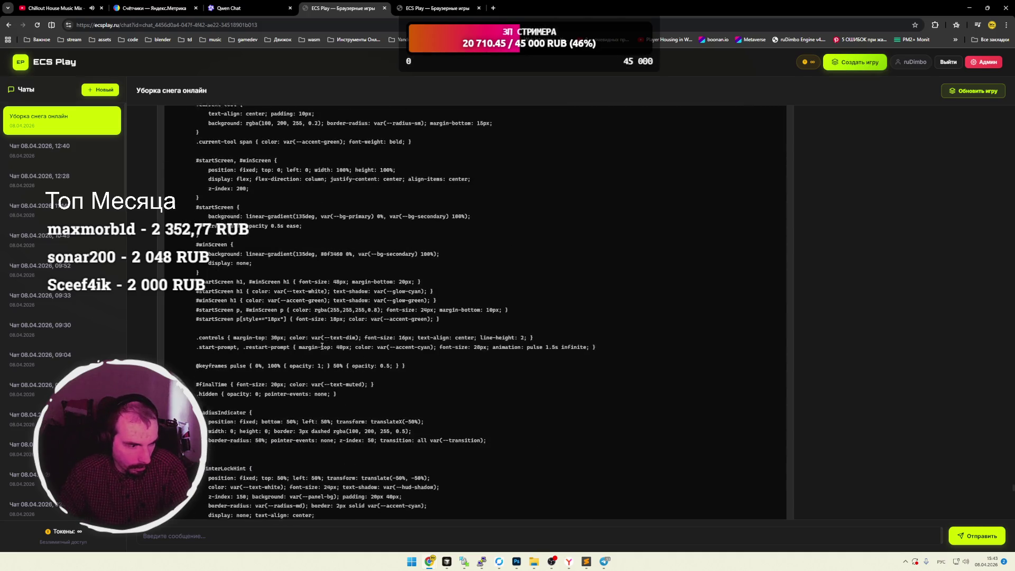
pyautogui.scroll(-20, 322, 350)
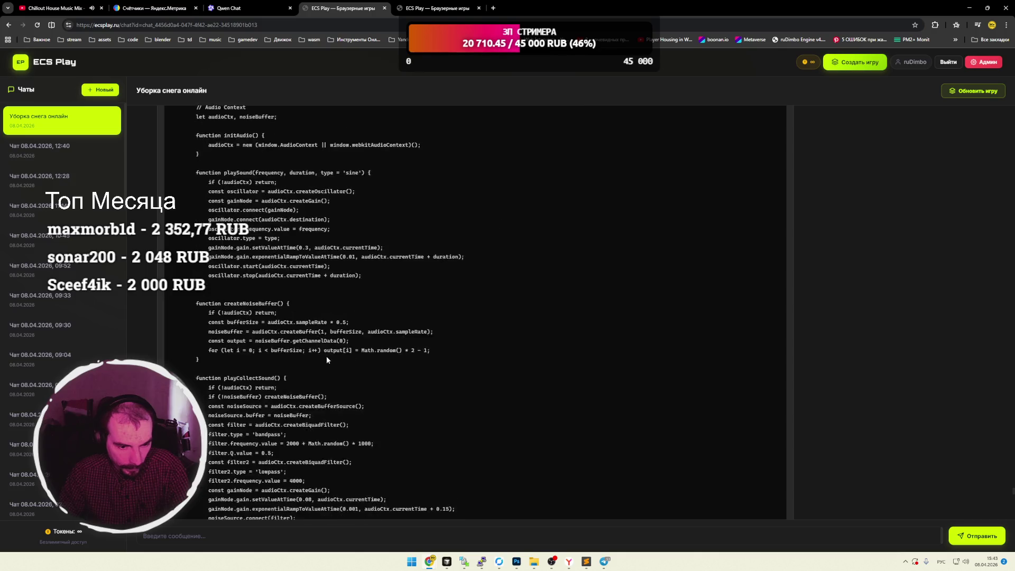
pyautogui.scroll(-4, 338, 368)
pyautogui.scroll(6, 345, 369)
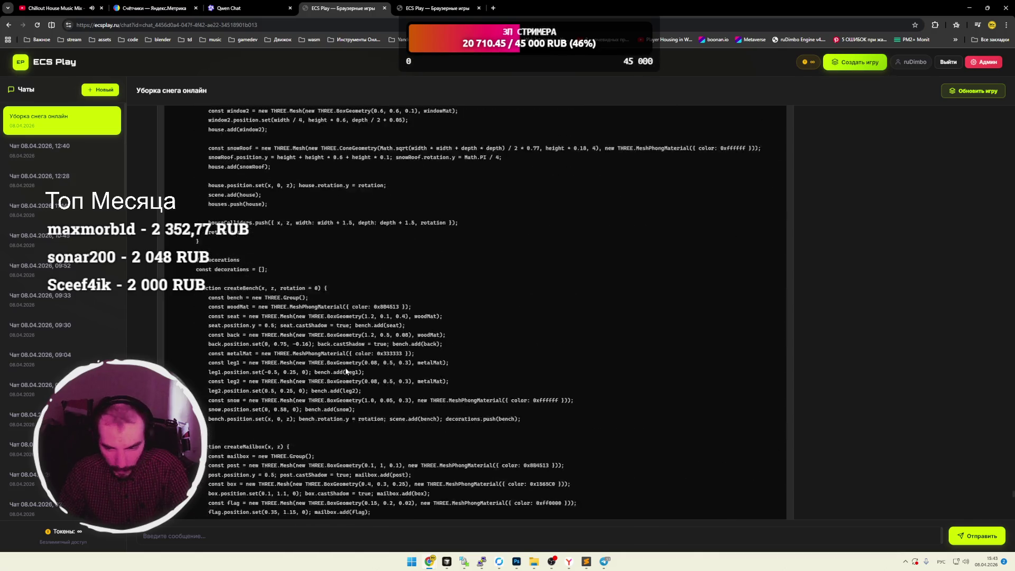
pyautogui.scroll(20, 347, 372)
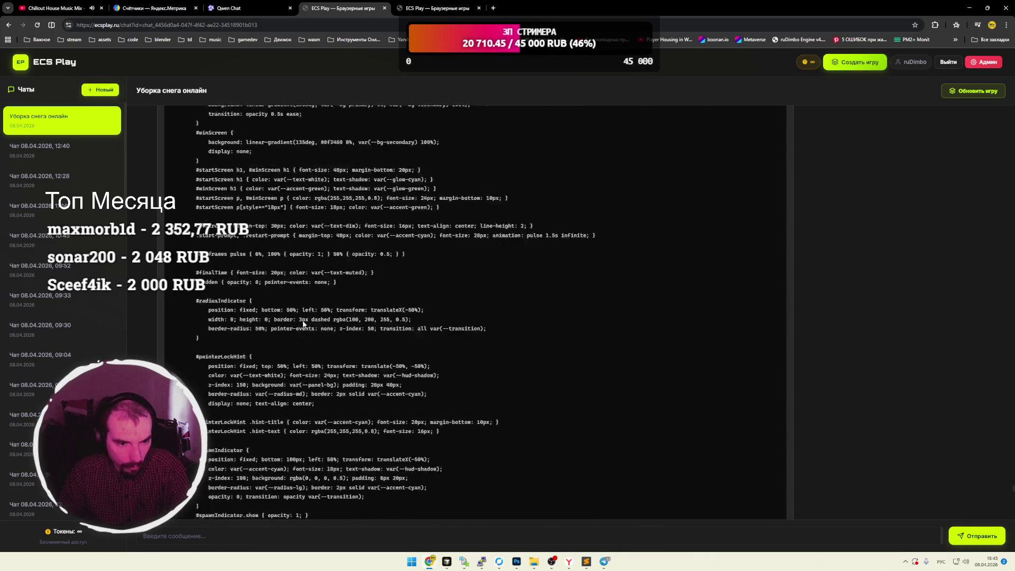
pyautogui.scroll(15, 273, 329)
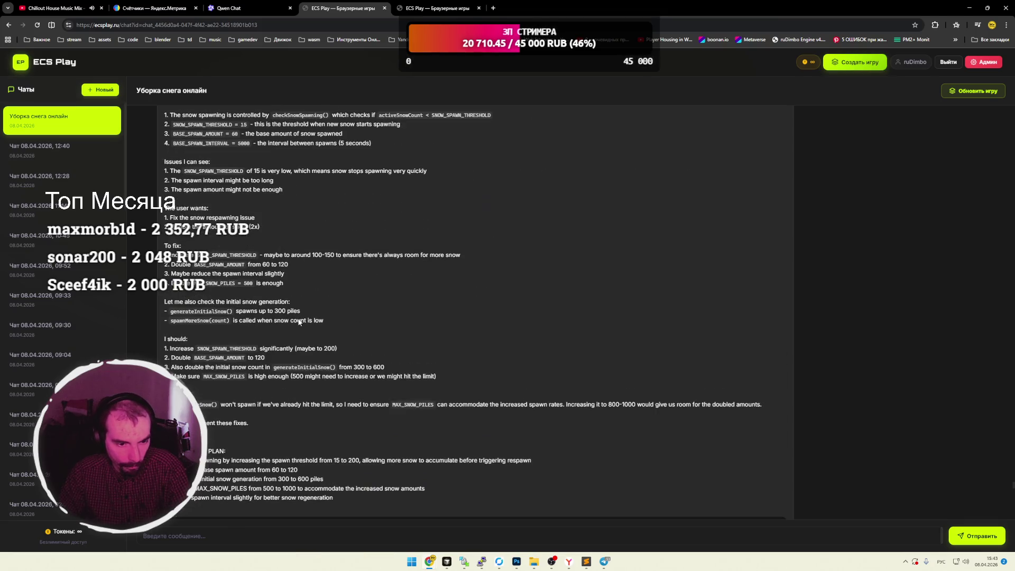
pyautogui.scroll(4, 299, 320)
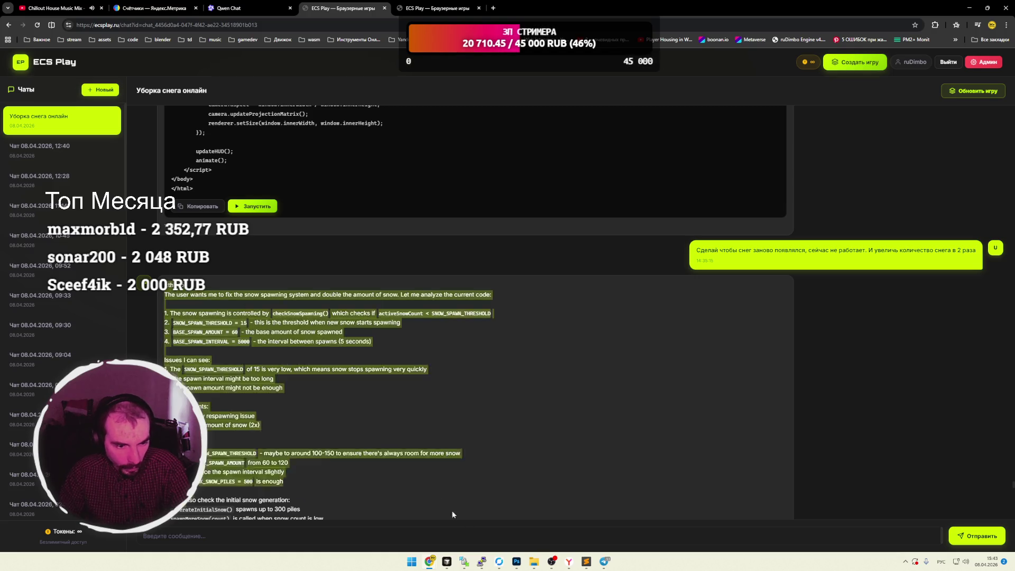
pyautogui.scroll(-10, 452, 510)
pyautogui.scroll(20, 382, 412)
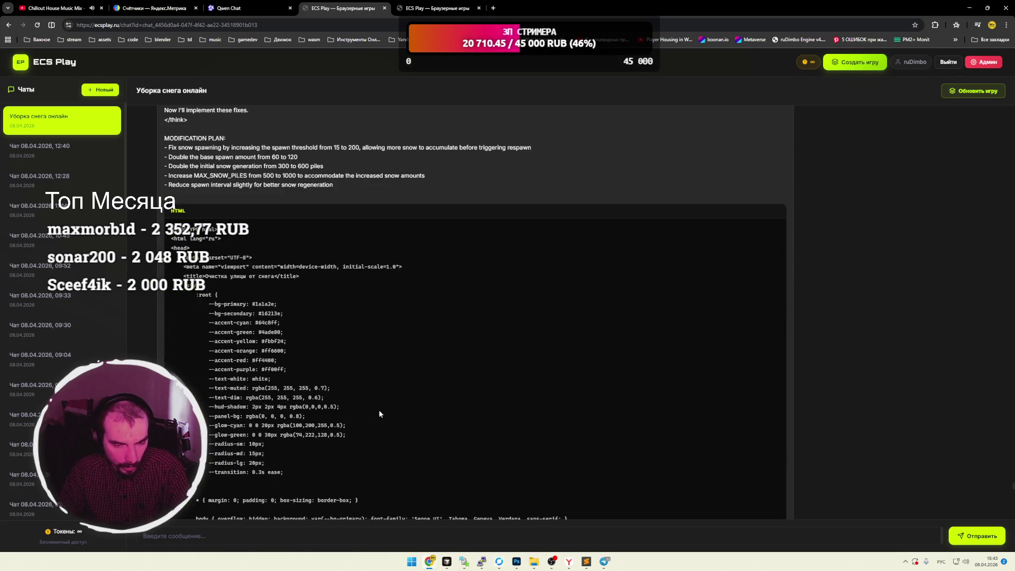
pyautogui.scroll(-1, 367, 404)
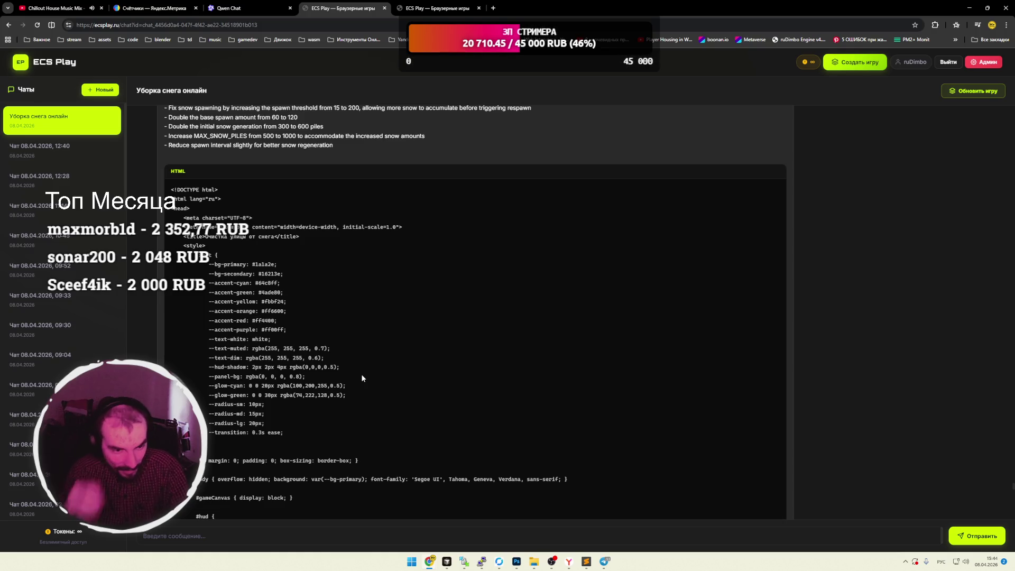
pyautogui.scroll(10, 361, 335)
pyautogui.hotkey('alt', 'Tab')
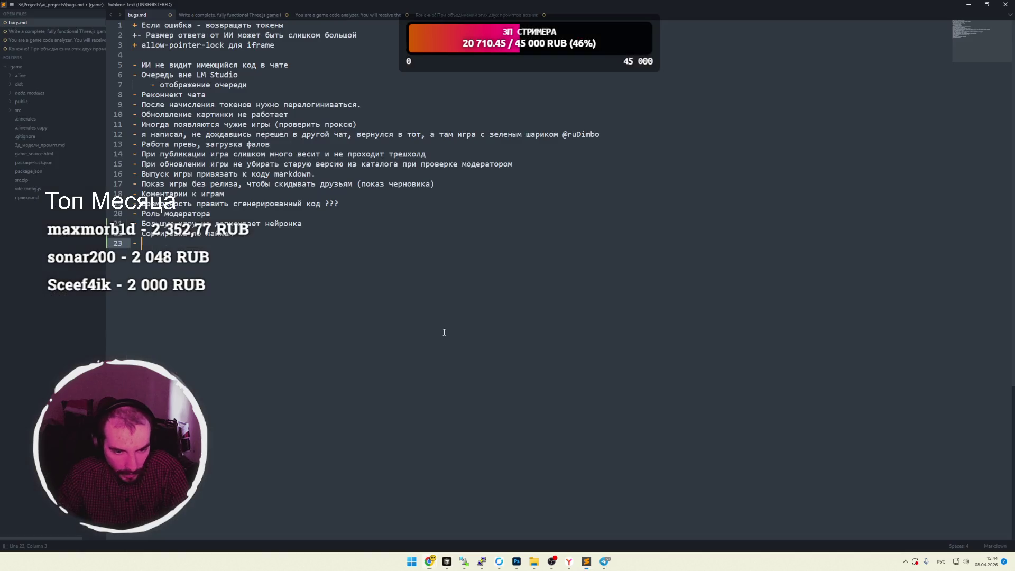
# Write 'Удаление последнего сообщения от нейросети (чтобы откатить изменения в игре)' on line 23, save, return to ECS Play.
pyautogui.write('Удалени')
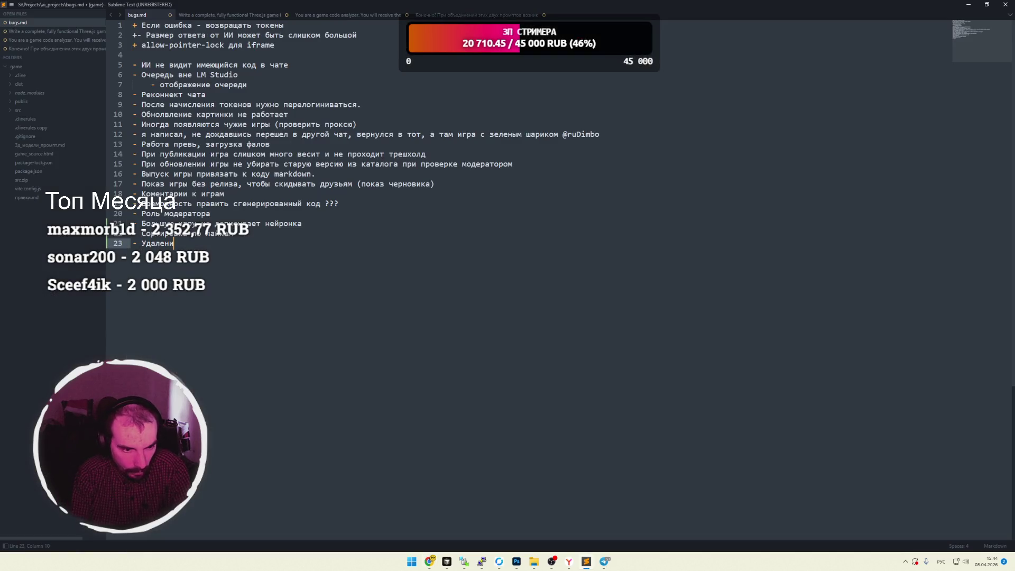
pyautogui.write('е последне')
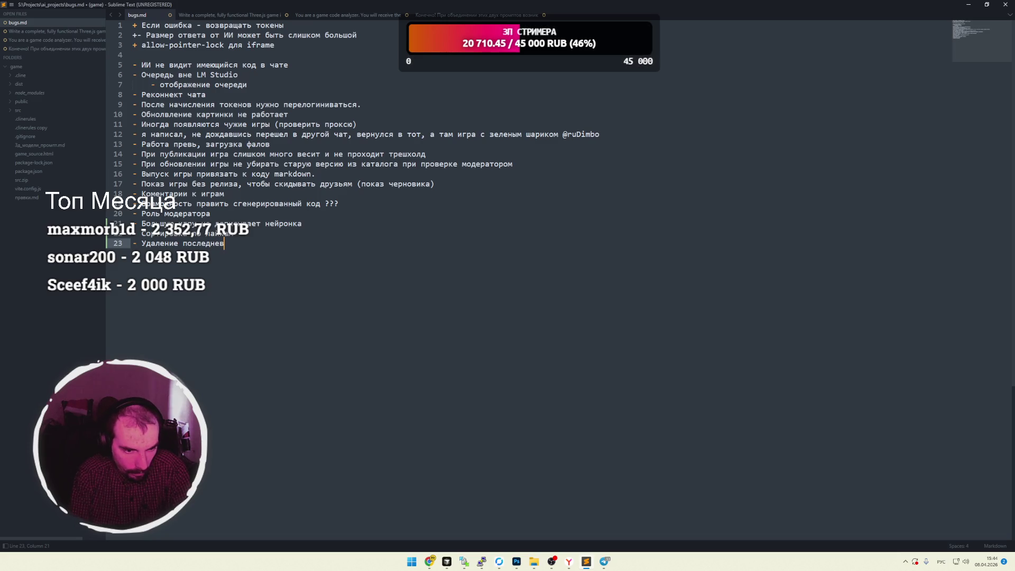
pyautogui.write('го сообщения от нейросети')
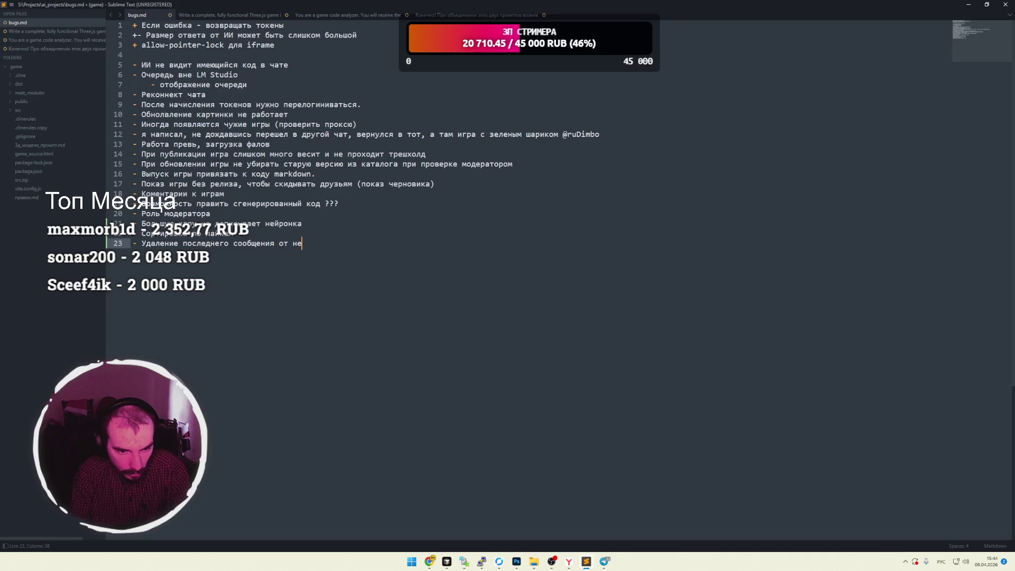
pyautogui.hotkey('ctrl', 's')
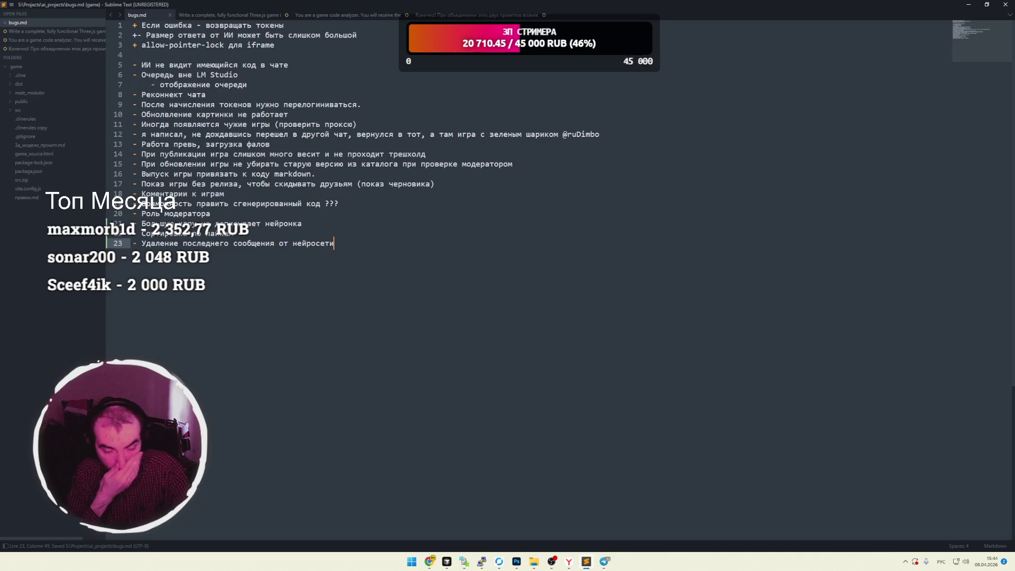
pyautogui.write('(чтобы отка')
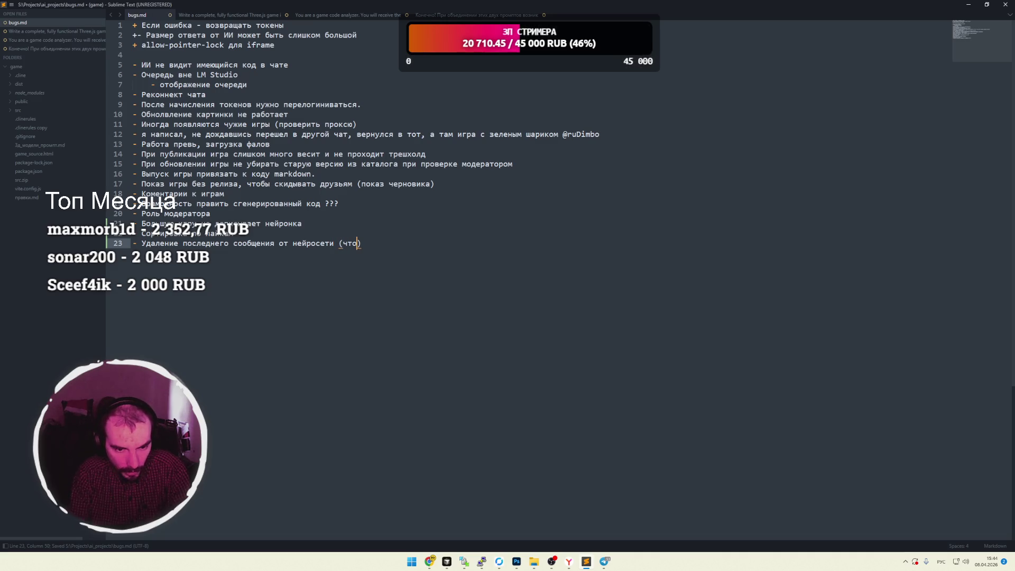
pyautogui.write('тить изменения')
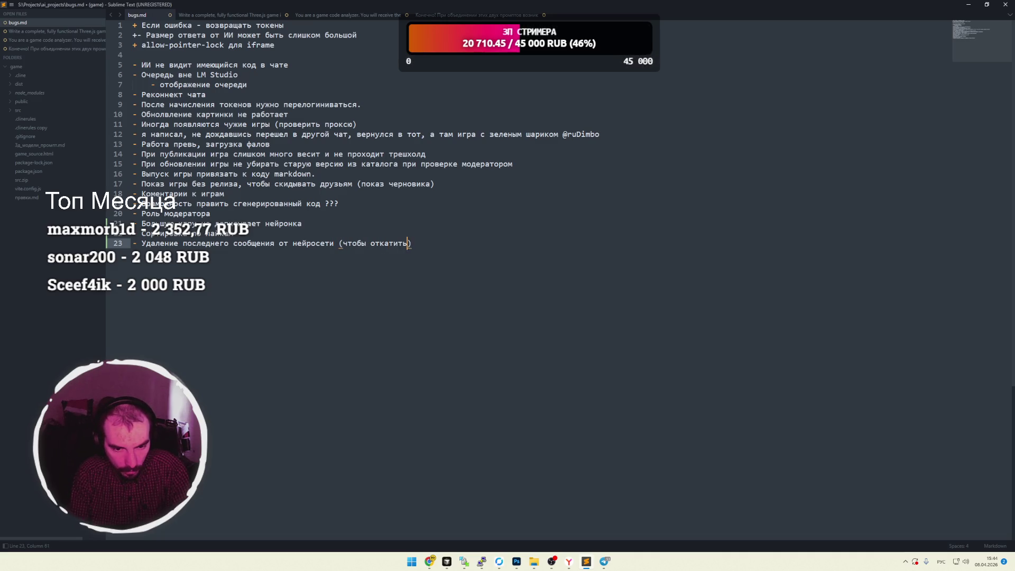
pyautogui.write(' в игре')
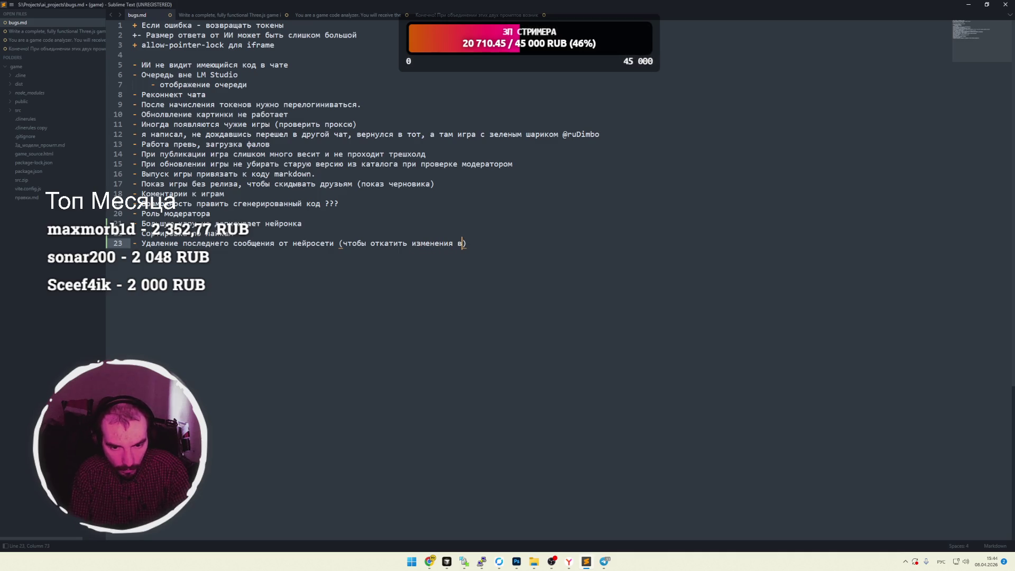
pyautogui.hotkey('ctrl', 's')
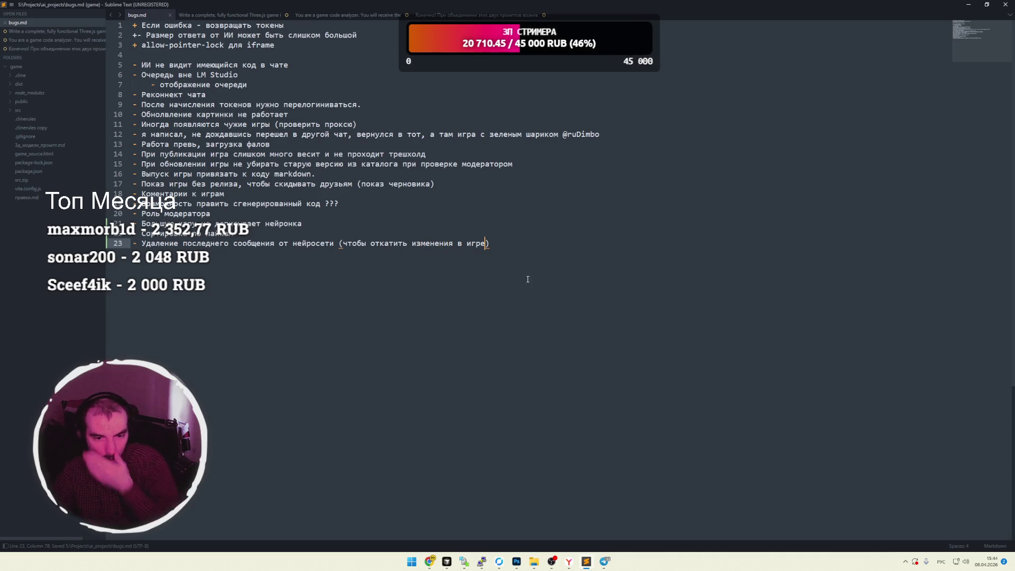
pyautogui.click(261, 236)
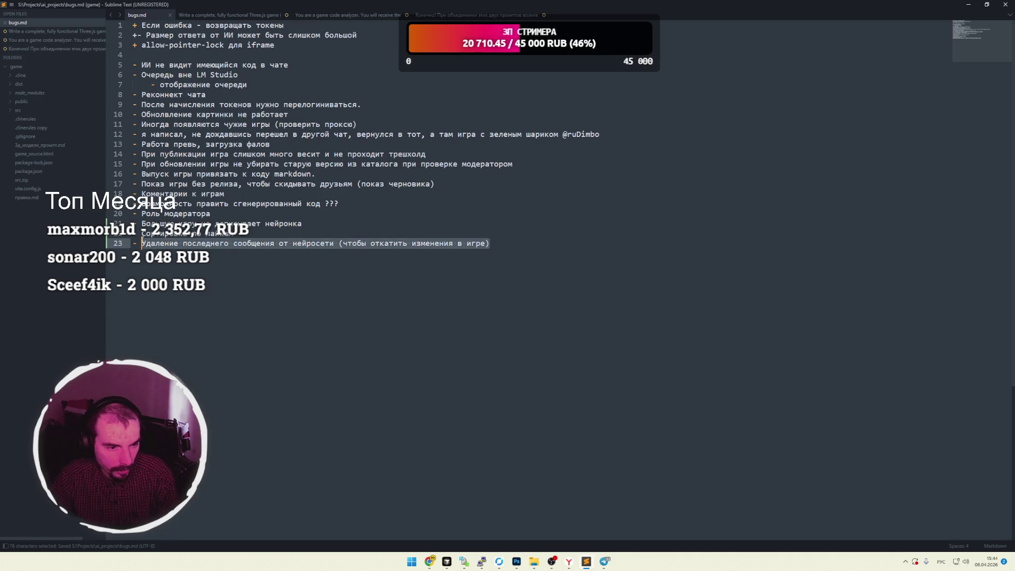
pyautogui.hotkey('alt', 'Tab')
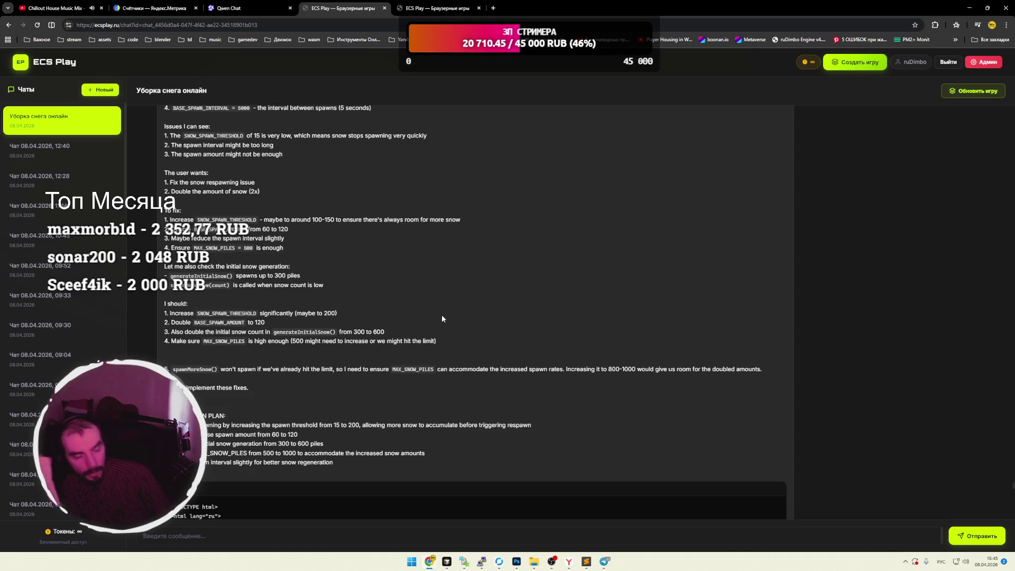
# From the ECS Play home page, browse the Новые игры grid and open the TOWER DEFENCE card.
pyautogui.click(55, 62)
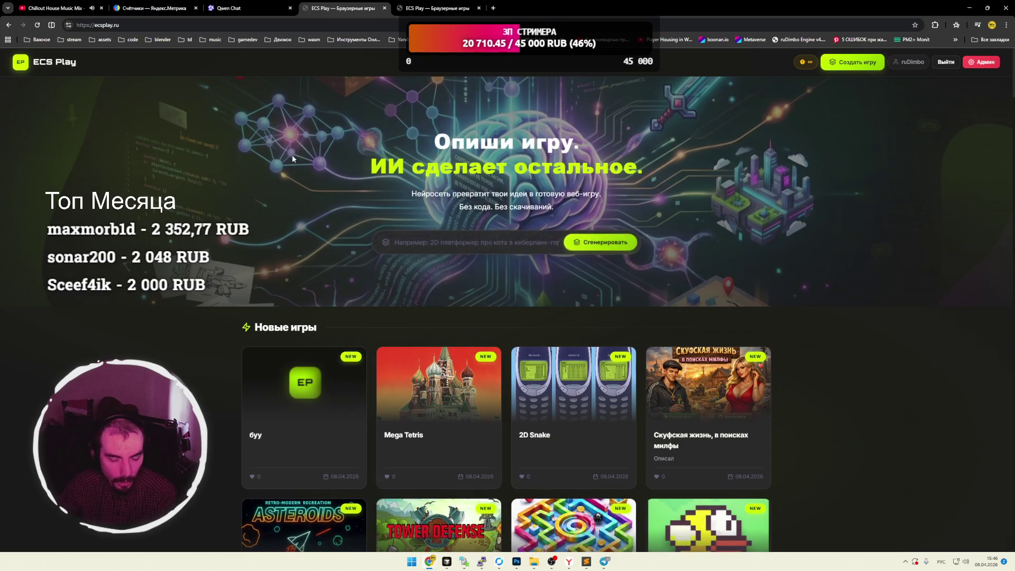
pyautogui.scroll(-12, 212, 157)
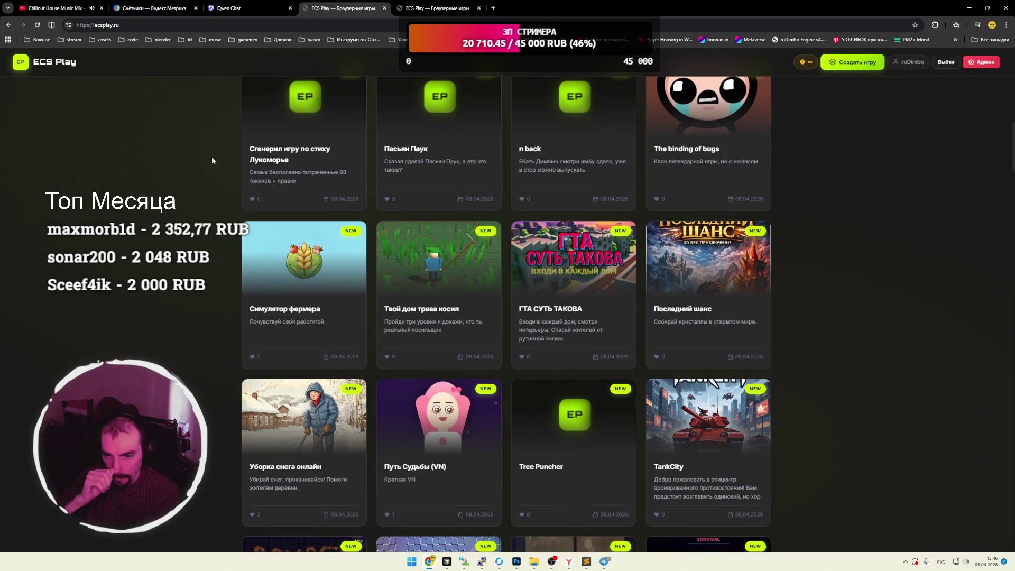
pyautogui.scroll(10, 353, 266)
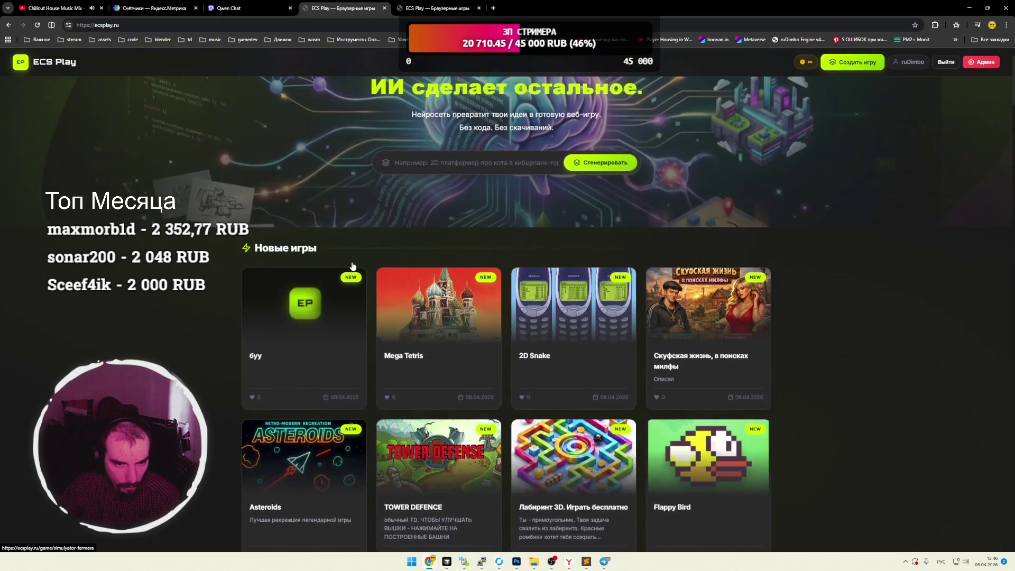
pyautogui.scroll(-3, 352, 266)
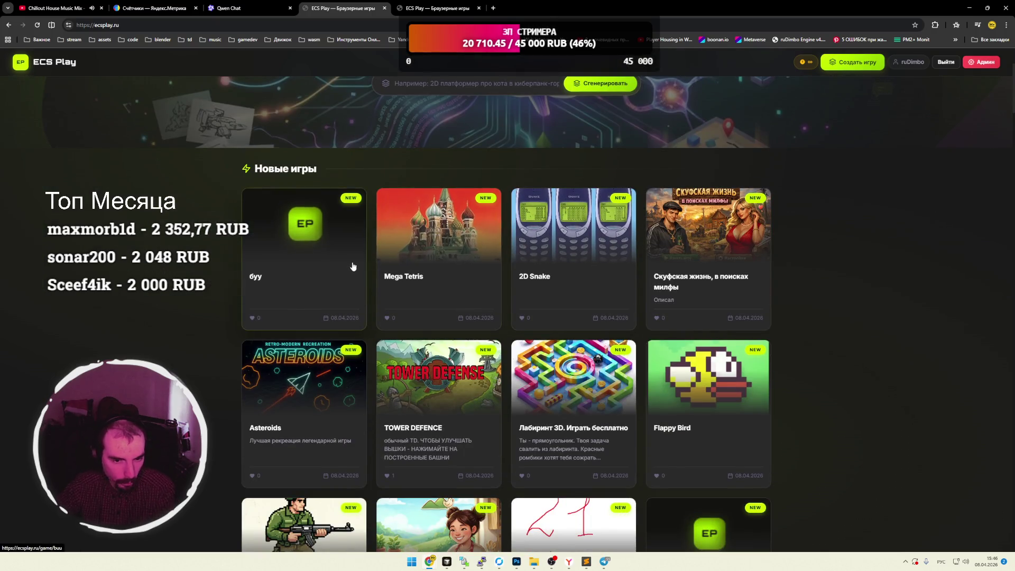
pyautogui.scroll(-2, 100, 139)
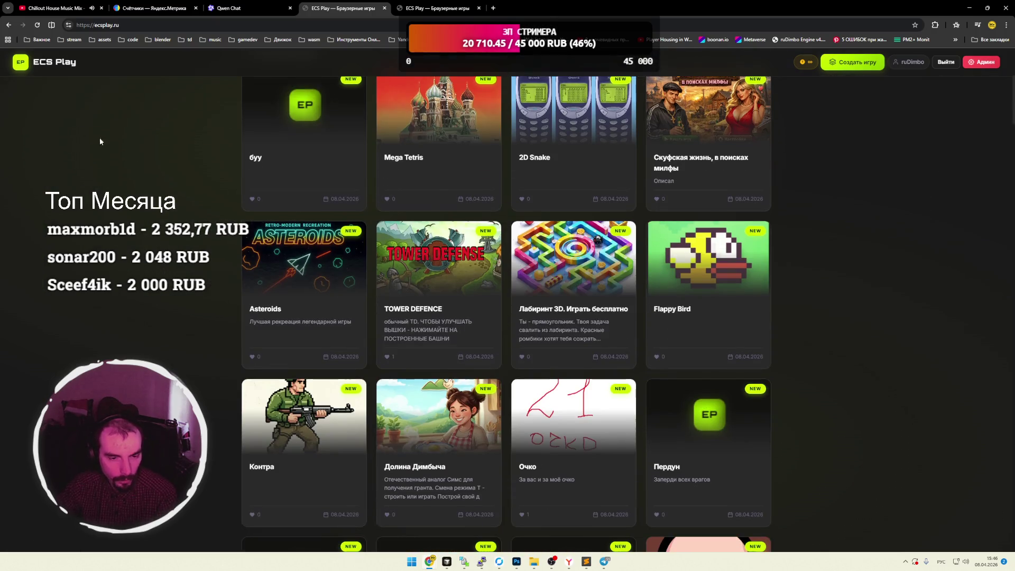
pyautogui.click(443, 284)
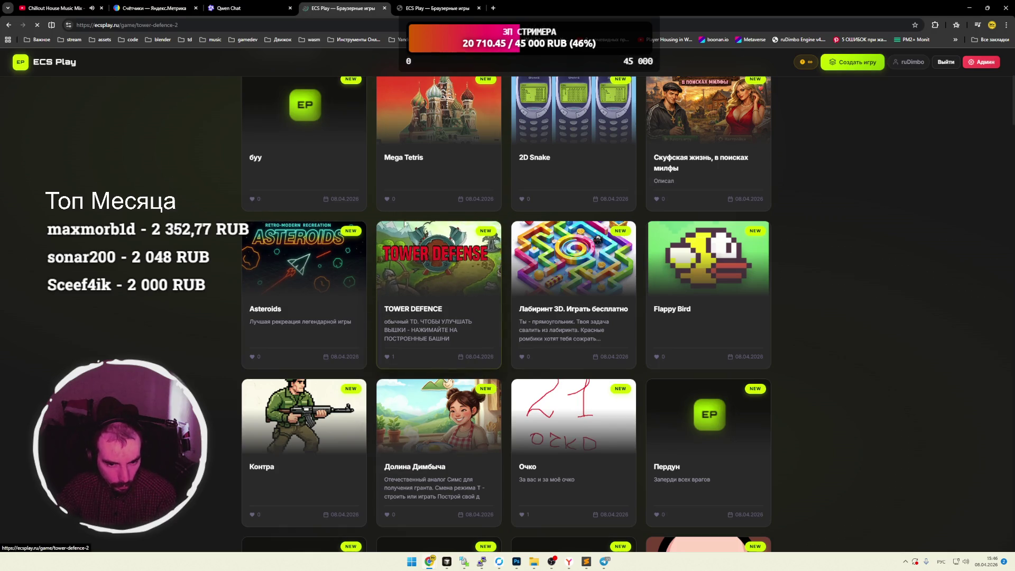
# Start TOWER DEFENCE, pick the Кристалл tower, then go back to the home page.
pyautogui.click(503, 209)
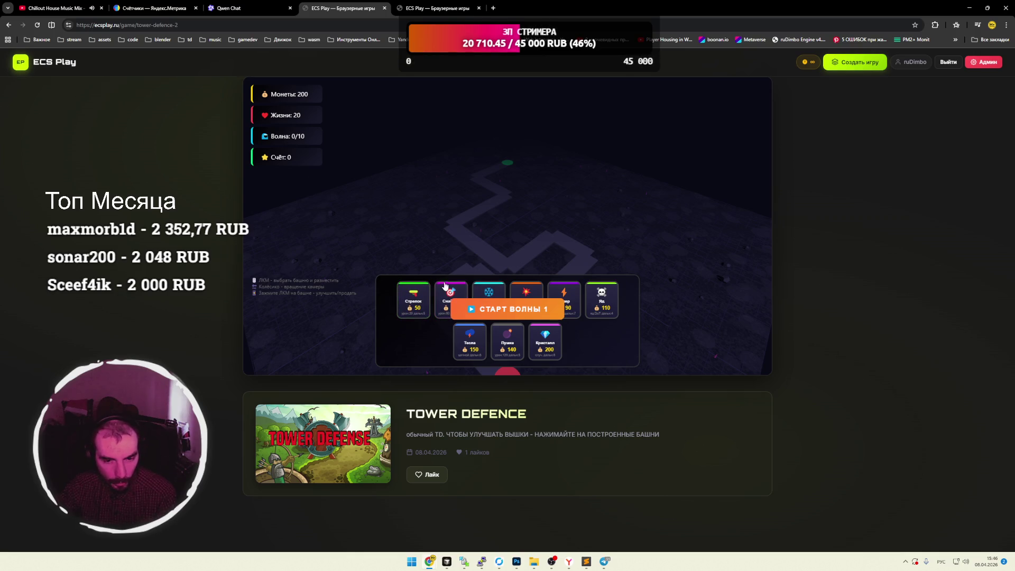
pyautogui.click(546, 341)
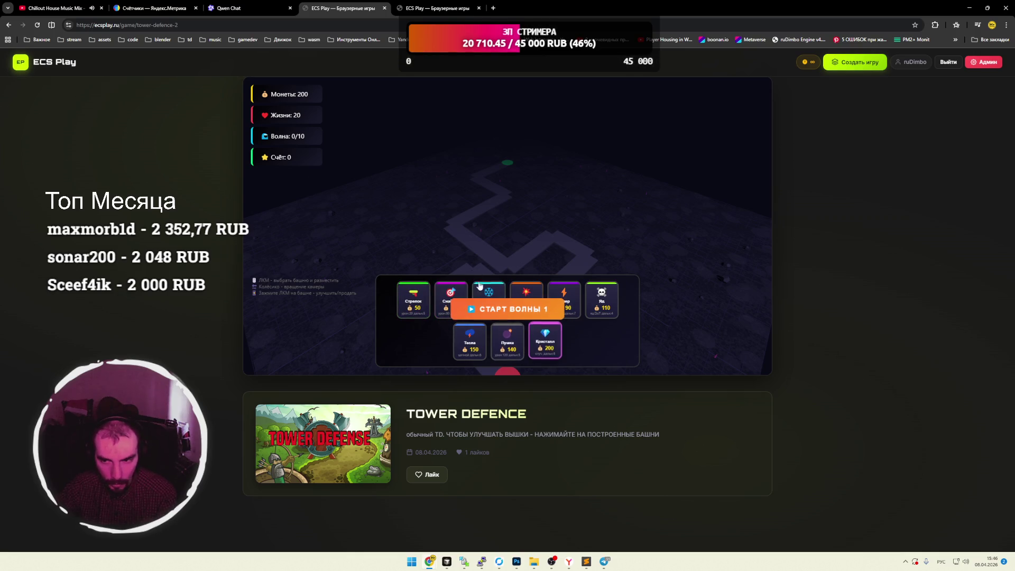
pyautogui.click(21, 62)
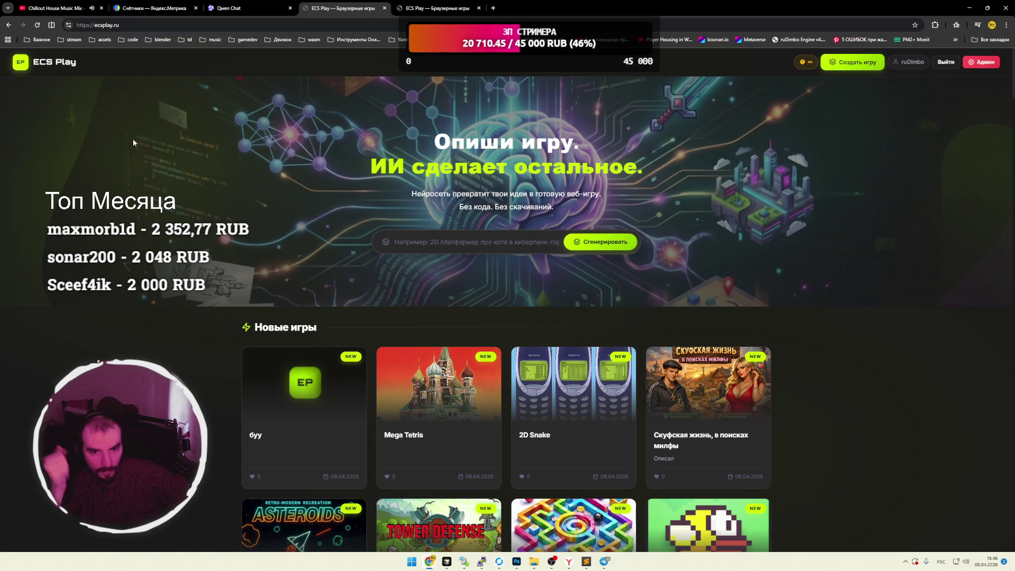
# Scroll down the Новые игры grid to the РуБИМБО Vs МиланЖрод card.
pyautogui.scroll(-4, 170, 137)
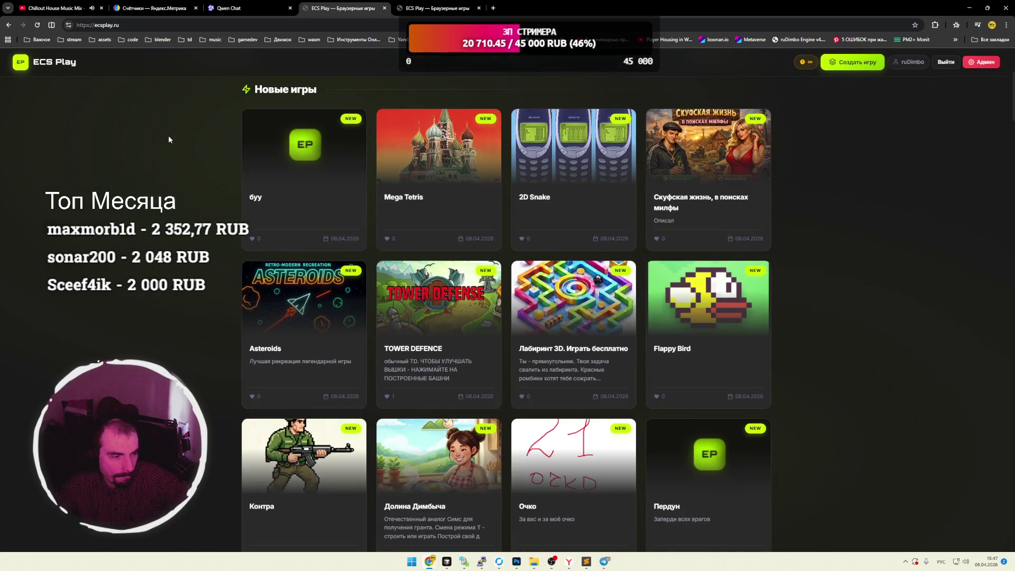
pyautogui.scroll(-8, 168, 136)
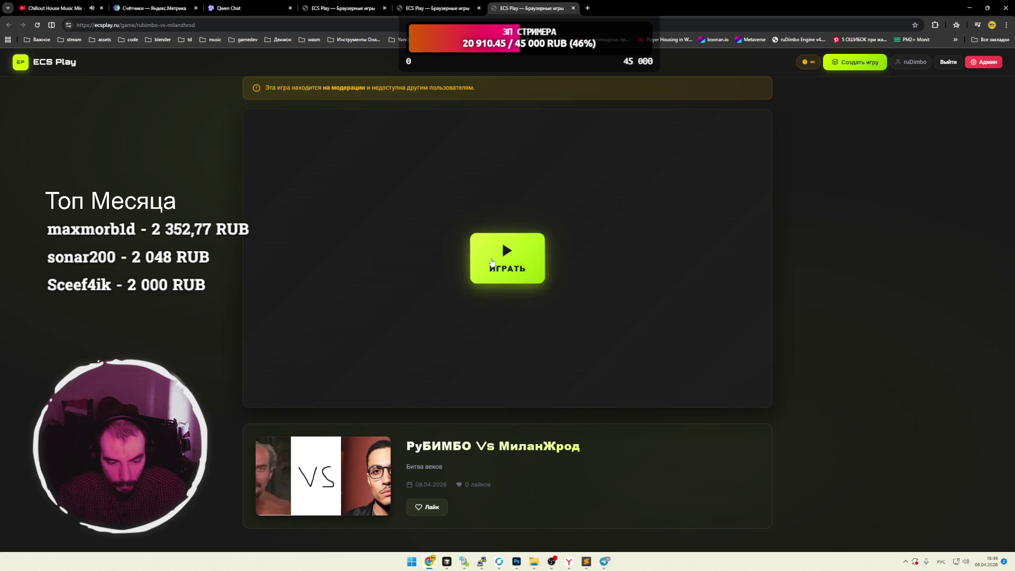
# Launch the versus battle game with ИГРАТЬ and press Space to start the fight.
pyautogui.click(492, 258)
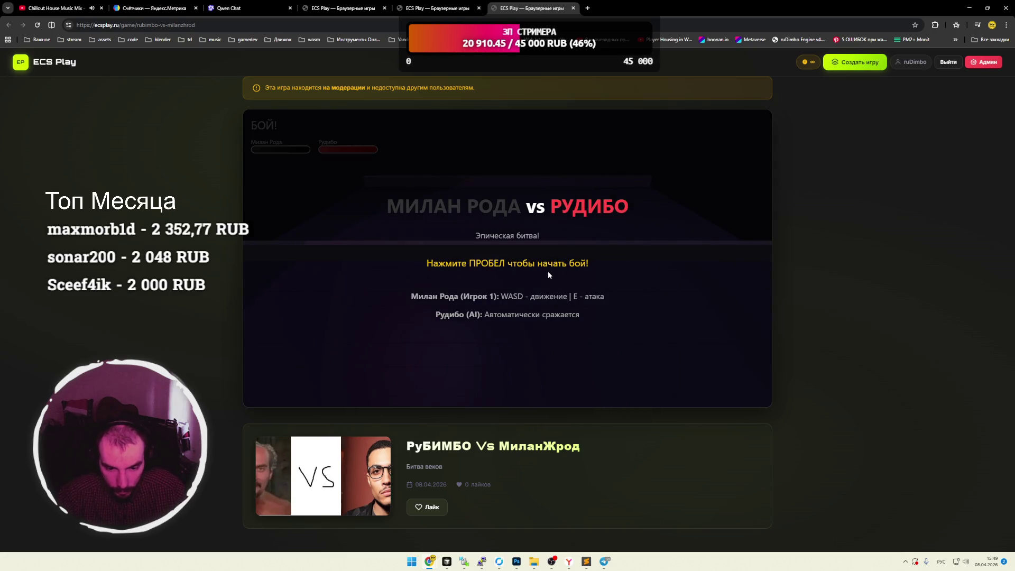
pyautogui.press('space')
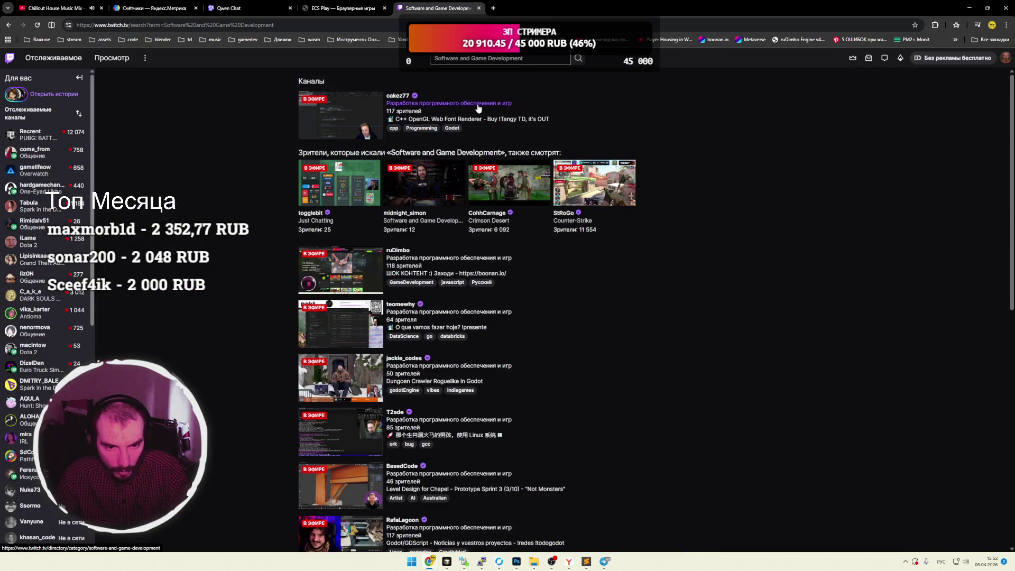
# Open the Software and Game Development category, then unfollow a followed channel from its stream page.
pyautogui.click(340, 156)
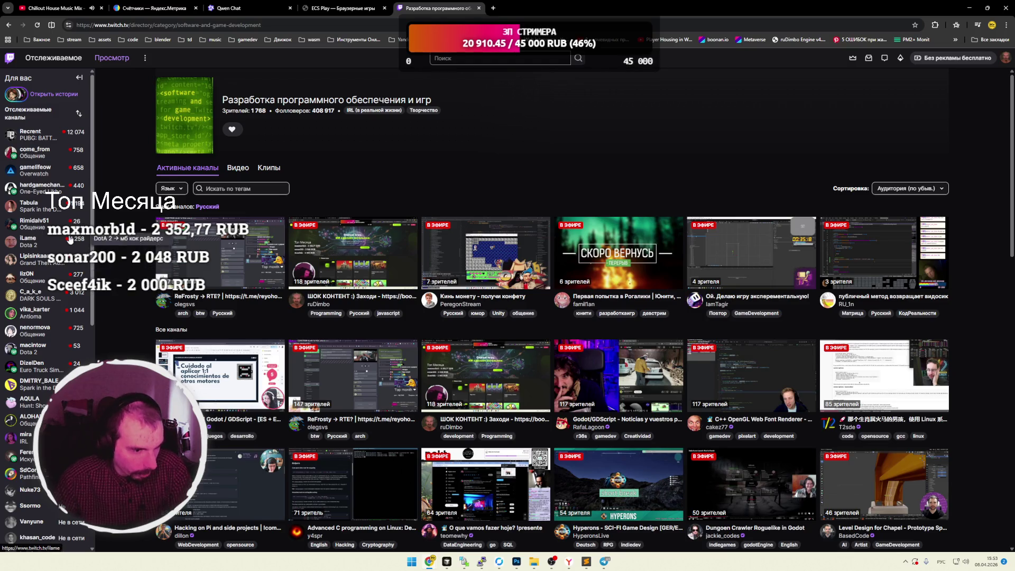
pyautogui.click(42, 225)
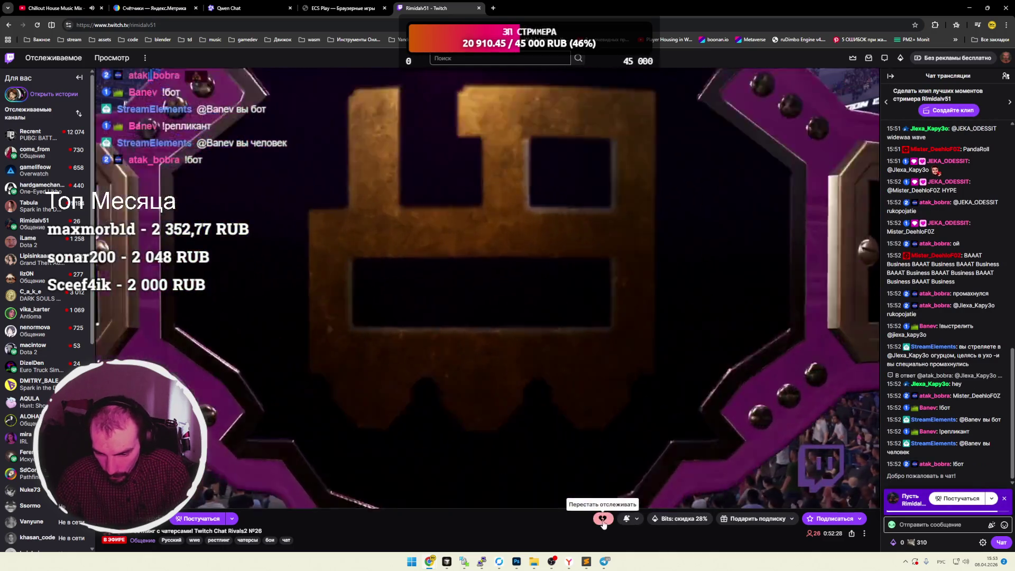
pyautogui.click(603, 519)
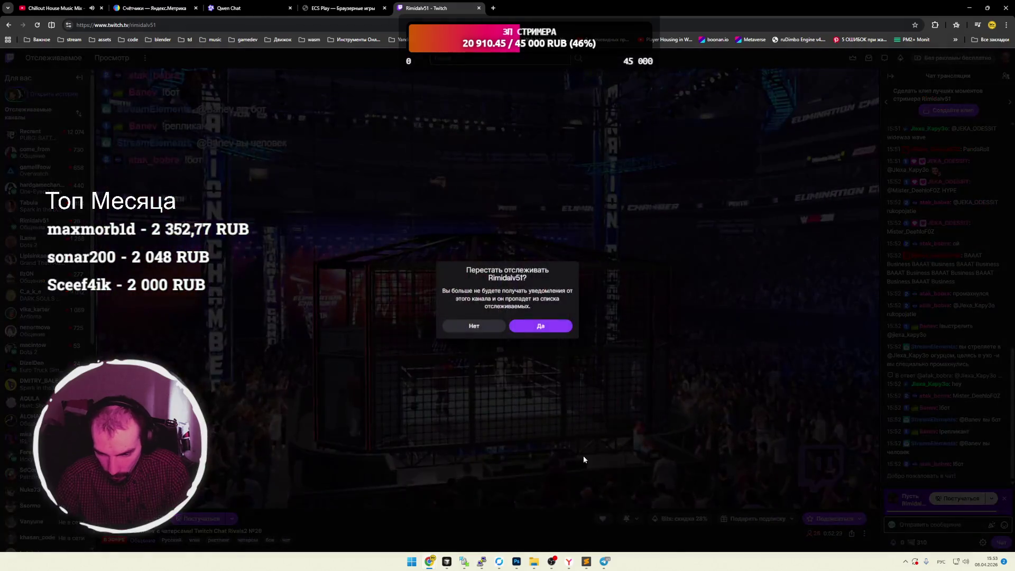
pyautogui.click(548, 331)
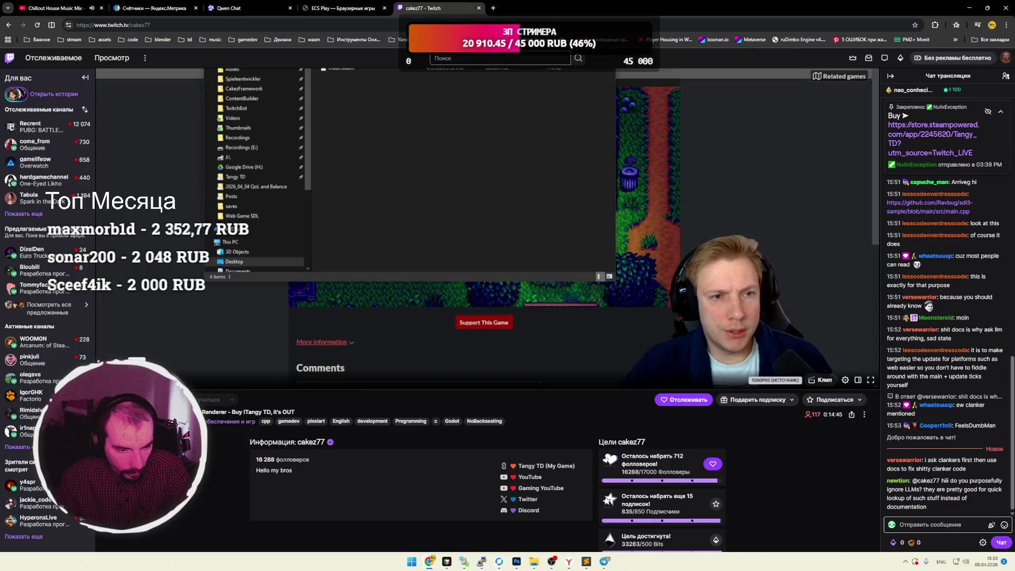
# Close the Twitch stream tab to return to the ECS Play home page and its Новые игры catalog.
pyautogui.scroll(2, 466, 80)
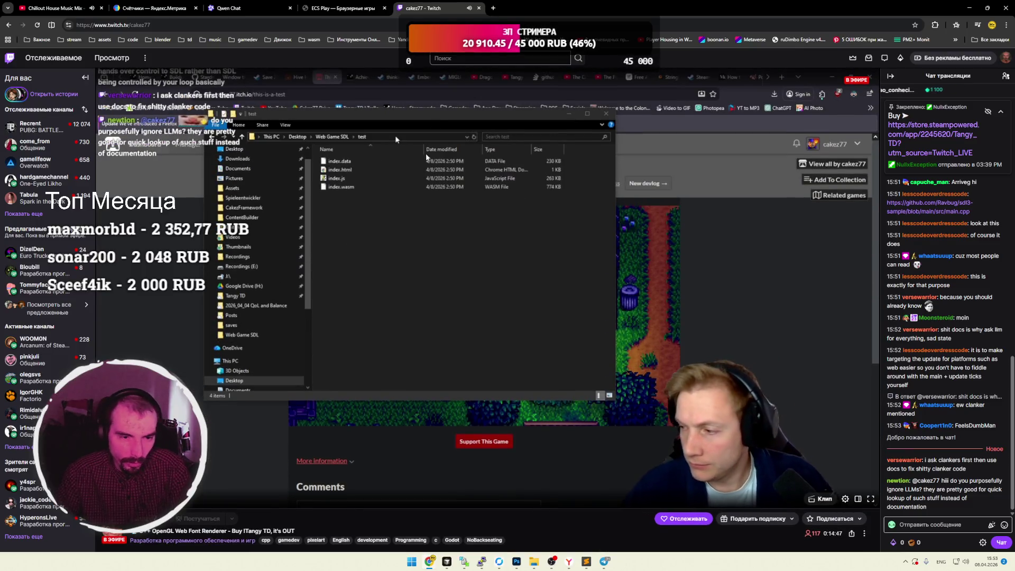
pyautogui.hotkey('ctrl', 'w')
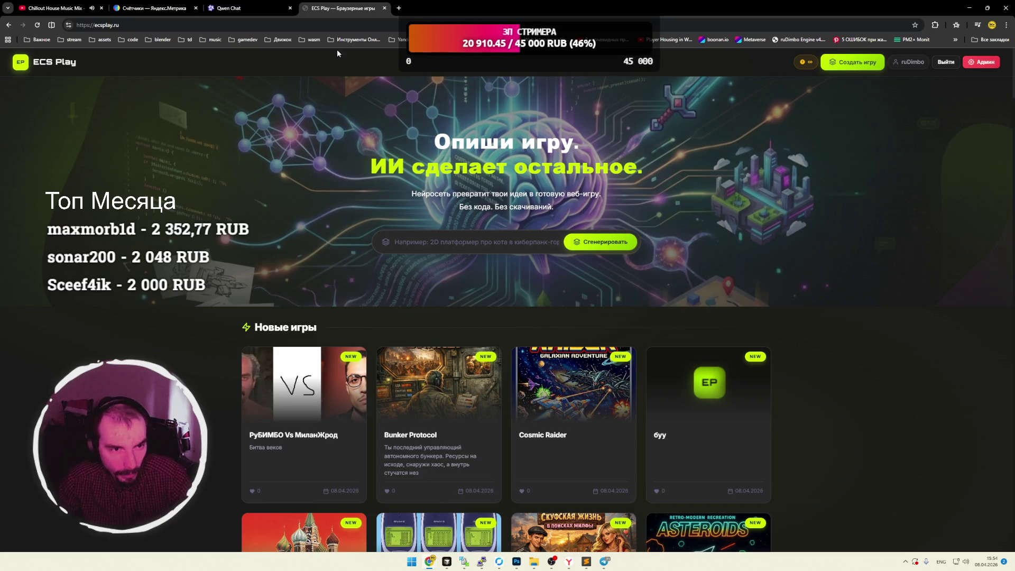
pyautogui.click(209, 8)
pyautogui.click(333, 9)
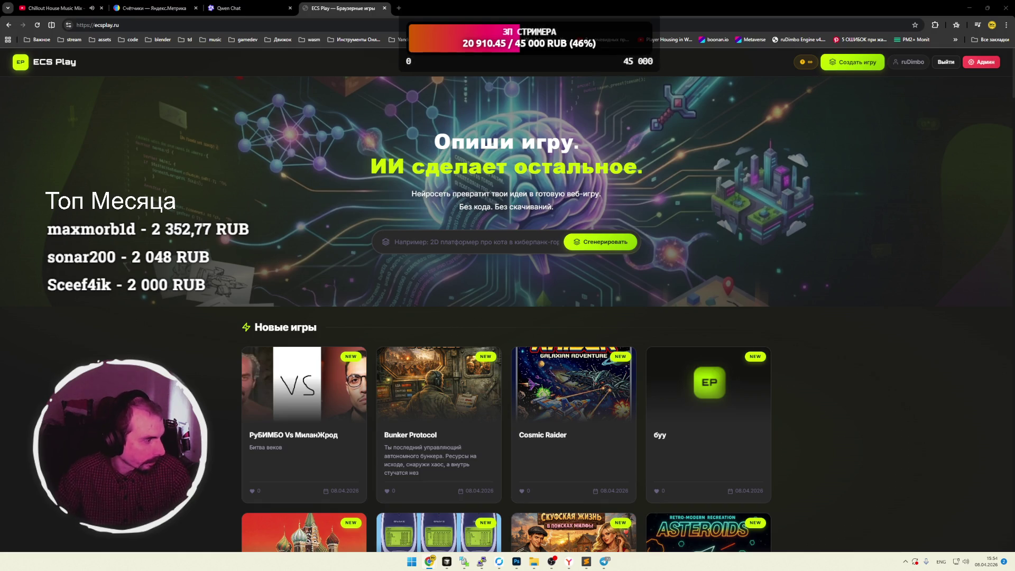
pyautogui.moveTo(0, 150); pyautogui.dragTo(259, 155)
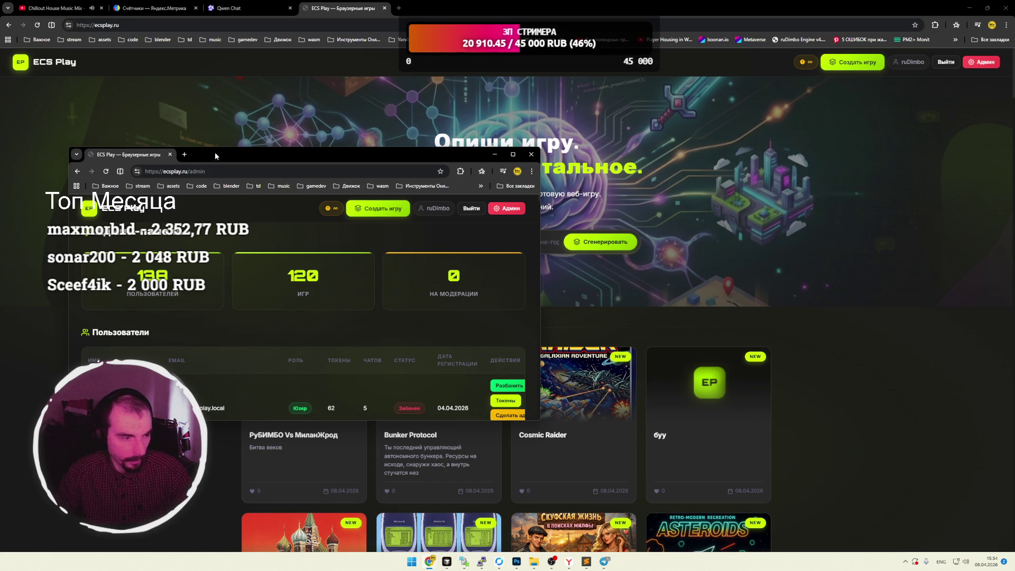
pyautogui.moveTo(217, 157); pyautogui.dragTo(0, 159)
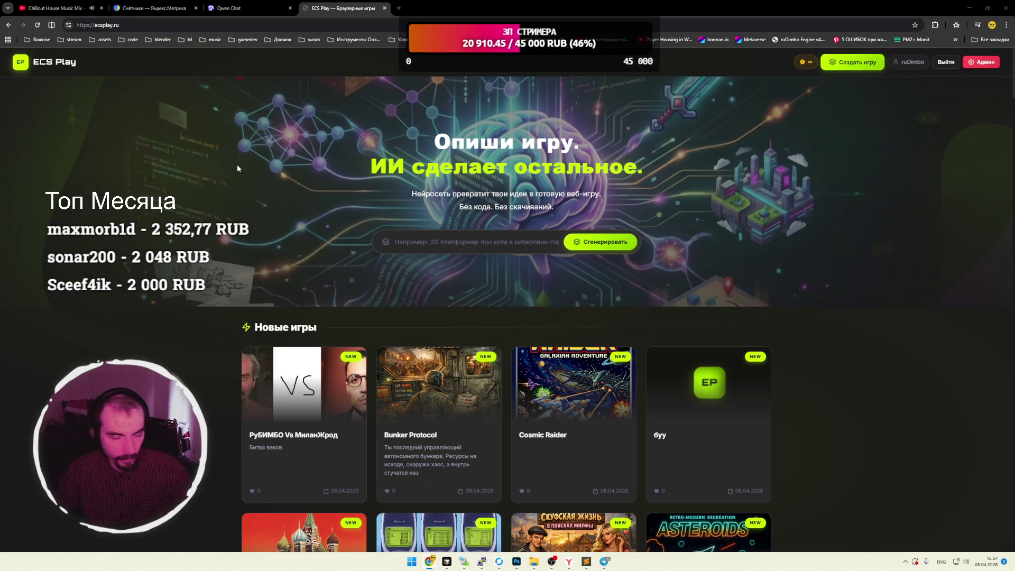
pyautogui.scroll(-15, 235, 167)
pyautogui.scroll(15, 169, 208)
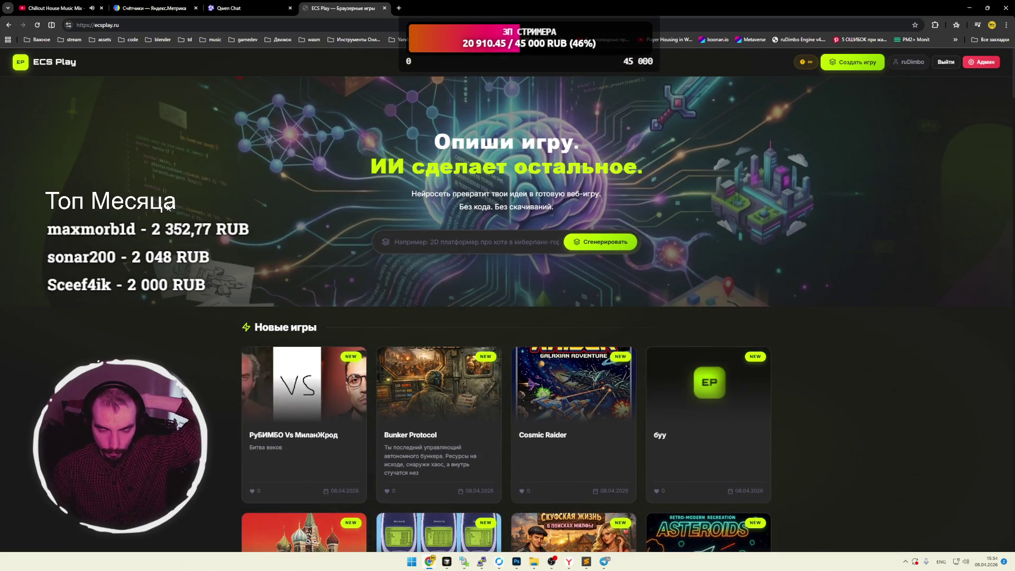